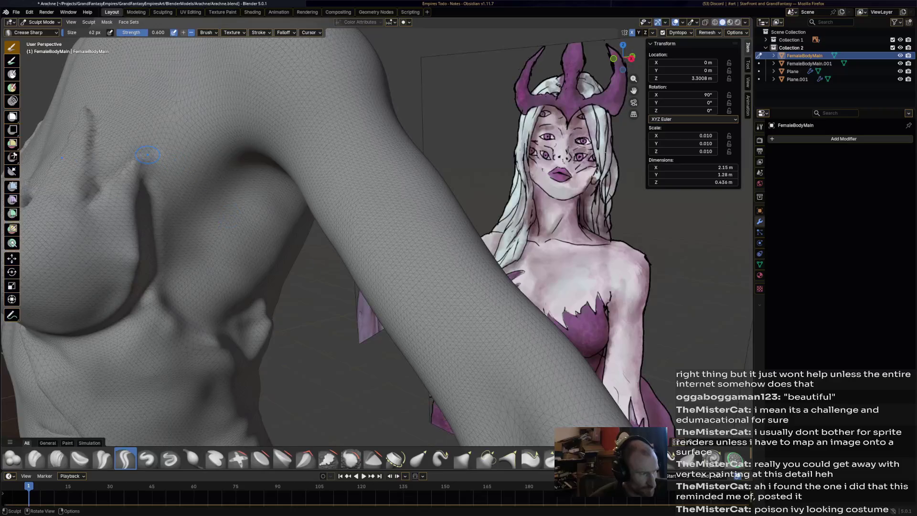
Frame the torso beside the reference and save Arachne.blend
mouse_move(143, 177)
middle_down()
mouse_move(162, 206)
mouse_move(357, 245)
middle_up()
key(ctrl+s)
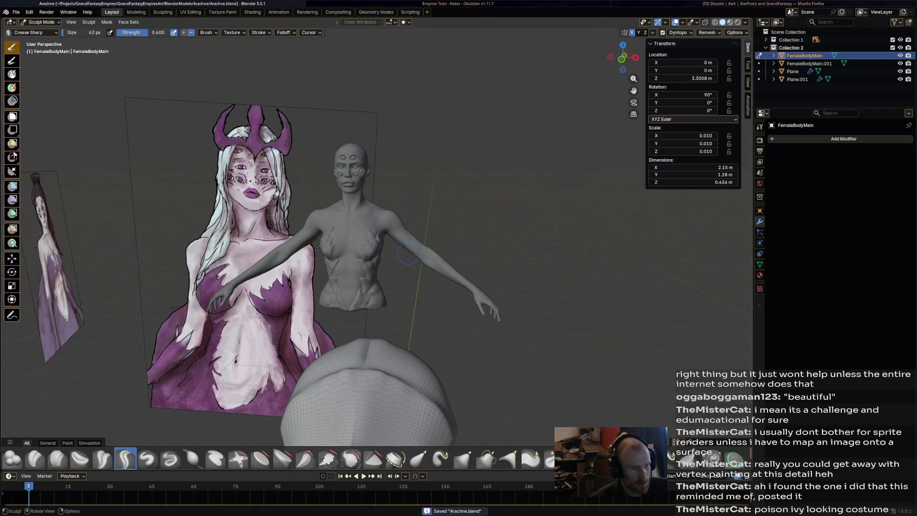
scroll(393, 337, up, 2)
scroll(400, 336, down, 2)
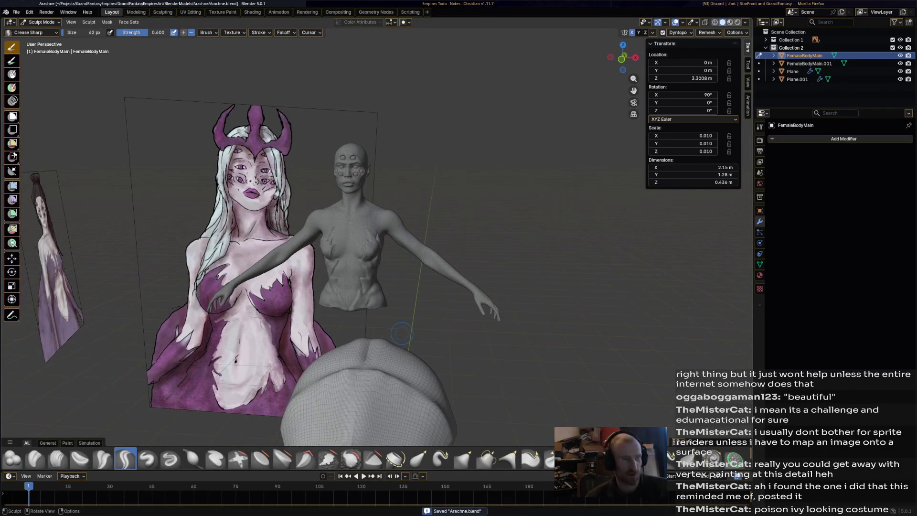
scroll(415, 317, up, 2)
Orbit around the bust and switch to the Draw Sharp brush at strength 0.500
middle_drag(415, 318, 417, 314)
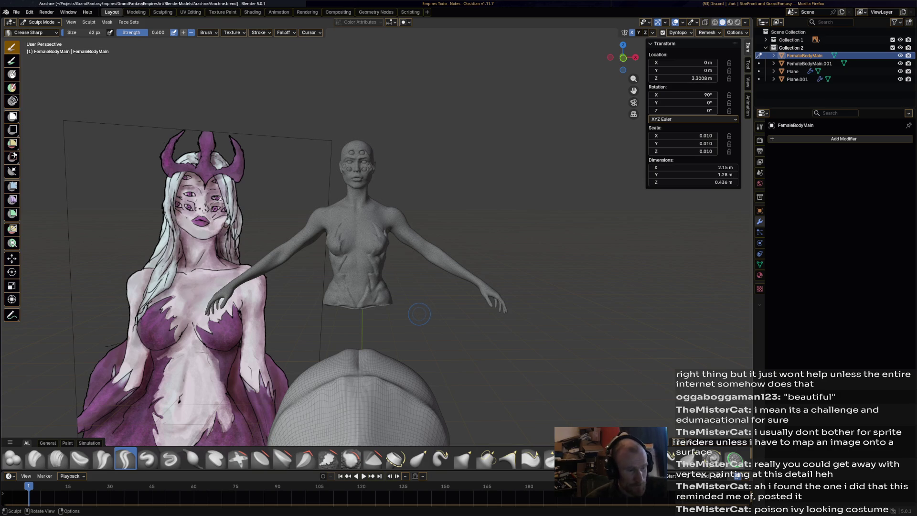
mouse_move(417, 314)
middle_down()
mouse_move(361, 287)
mouse_move(351, 263)
mouse_move(339, 233)
mouse_move(363, 175)
mouse_move(381, 199)
mouse_move(293, 200)
middle_up()
scroll(363, 174, up, 2)
scroll(293, 200, up, 5)
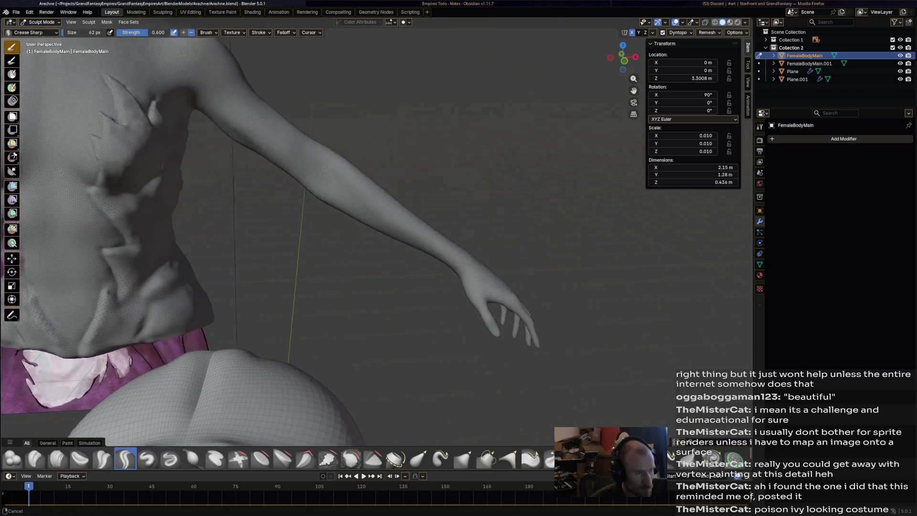
scroll(293, 200, down, 2)
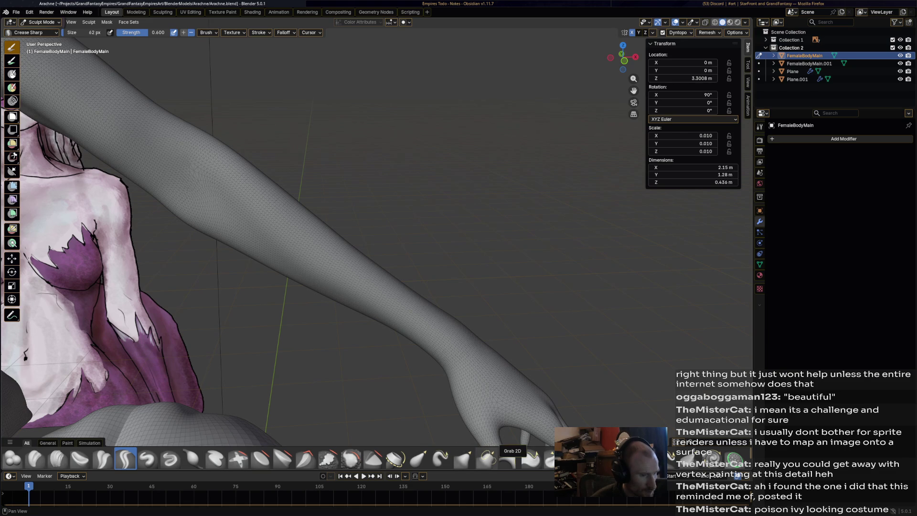
click(171, 460)
mouse_move(287, 287)
middle_down()
mouse_move(420, 244)
mouse_move(362, 222)
mouse_move(379, 231)
middle_up()
Carve sharp ridges along the upper arm with Draw Sharp
mouse_move(328, 202)
middle_down()
mouse_move(310, 253)
mouse_move(320, 259)
middle_up()
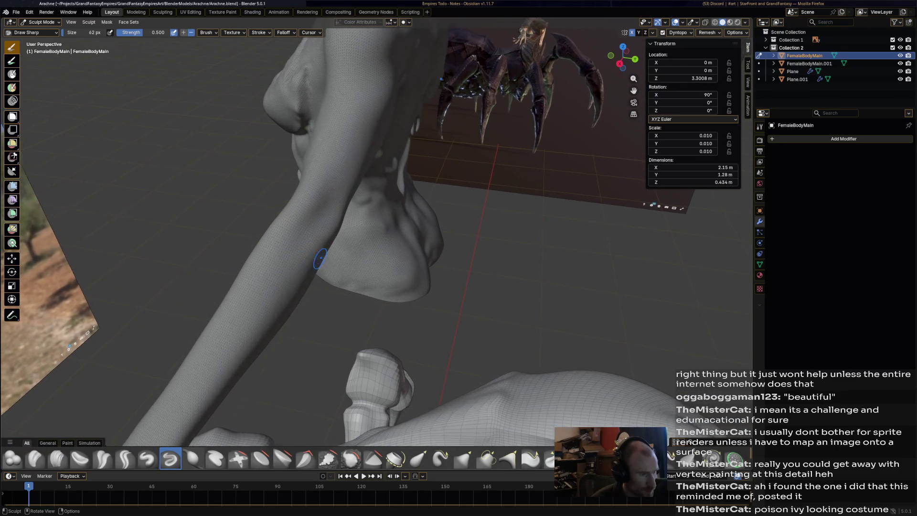
drag(300, 276, 325, 241)
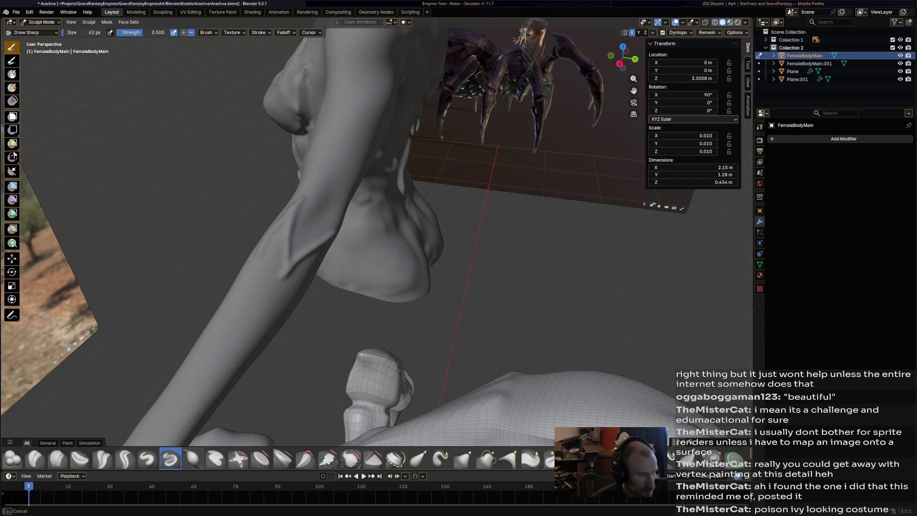
middle_drag(334, 239, 468, 239)
middle_drag(179, 201, 182, 201)
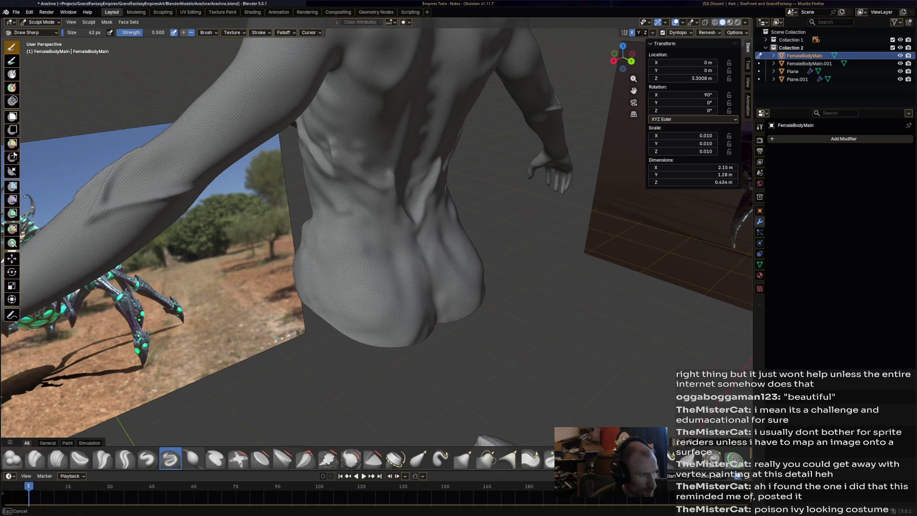
drag(179, 201, 157, 224)
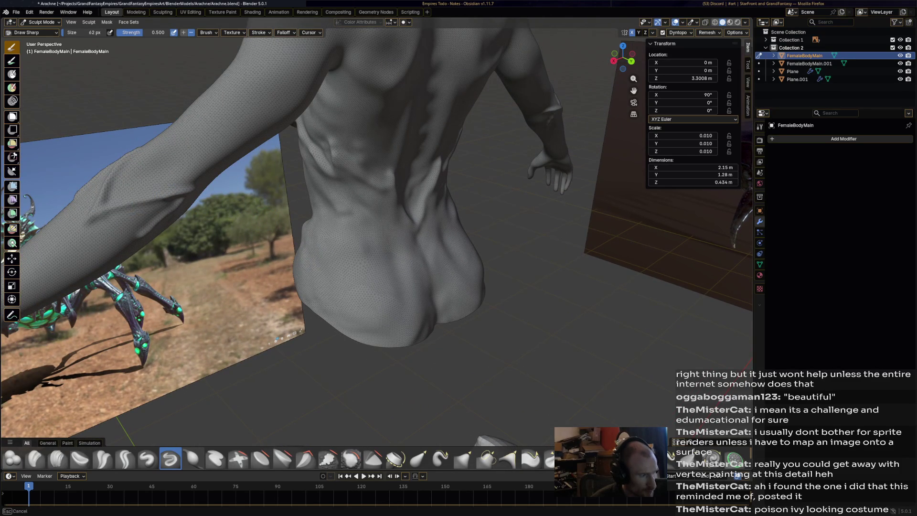
mouse_move(181, 200)
middle_down()
mouse_move(138, 224)
mouse_move(396, 259)
middle_up()
mouse_move(396, 259)
mouse_down()
mouse_move(421, 300)
mouse_move(372, 329)
mouse_move(382, 336)
mouse_up()
mouse_move(387, 340)
middle_down()
mouse_move(420, 203)
mouse_move(401, 132)
middle_up()
Add sharp vein strokes down the forearm, then turn the view toward the back and shoulder
drag(401, 132, 456, 146)
middle_drag(456, 145, 411, 95)
middle_drag(410, 157, 406, 158)
drag(405, 158, 401, 153)
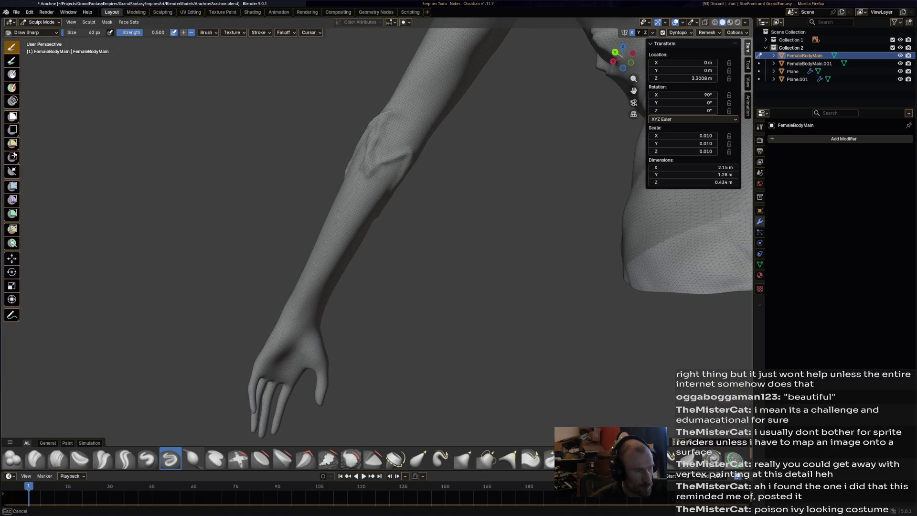
drag(367, 174, 368, 174)
mouse_move(367, 175)
middle_down()
mouse_move(325, 143)
mouse_move(306, 153)
middle_up()
Build up the forearm vein contours with the Draw brush
click(147, 458)
mouse_move(365, 237)
mouse_down()
mouse_move(358, 239)
mouse_move(372, 241)
mouse_move(344, 272)
mouse_move(315, 272)
mouse_move(311, 282)
mouse_move(353, 268)
mouse_up()
mouse_move(353, 267)
middle_down()
mouse_move(13, 397)
mouse_move(416, 248)
middle_up()
mouse_move(416, 248)
mouse_down()
mouse_move(453, 306)
mouse_move(446, 274)
mouse_up()
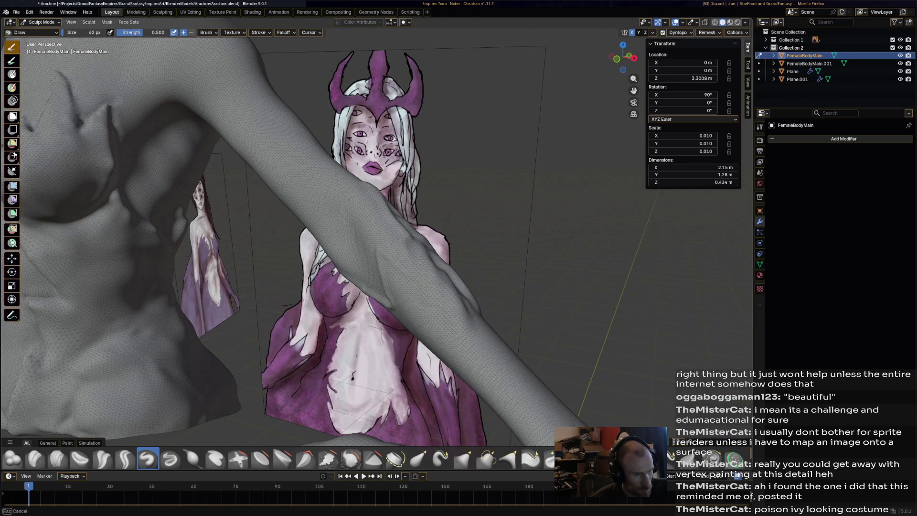
mouse_move(405, 296)
mouse_down()
mouse_move(401, 286)
mouse_move(404, 310)
mouse_up()
middle_drag(404, 310, 449, 277)
Deepen the forearm vein ridges and carve a groove down to the wrist
mouse_move(449, 277)
mouse_down()
mouse_move(389, 274)
mouse_move(467, 273)
mouse_move(454, 296)
mouse_move(516, 291)
mouse_move(477, 306)
mouse_up()
mouse_move(477, 305)
middle_down()
mouse_move(496, 286)
mouse_move(467, 265)
middle_up()
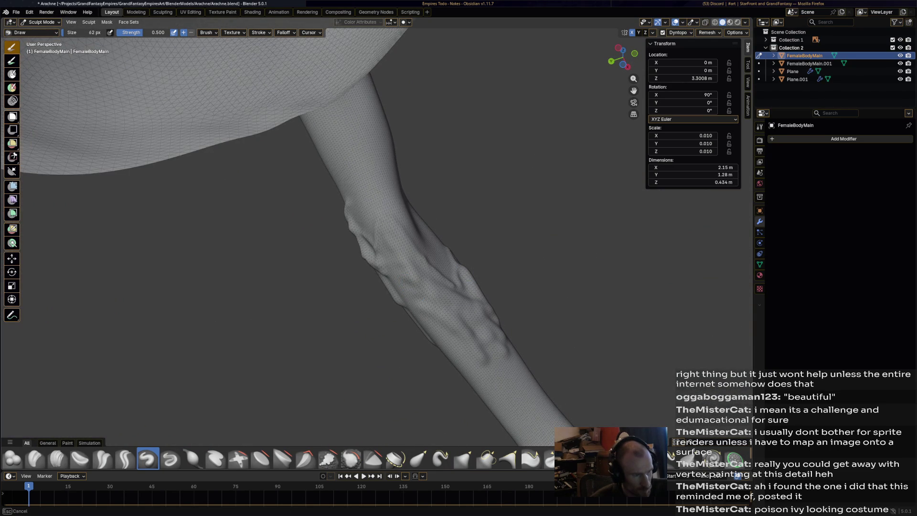
drag(430, 305, 404, 268)
middle_drag(404, 268, 332, 250)
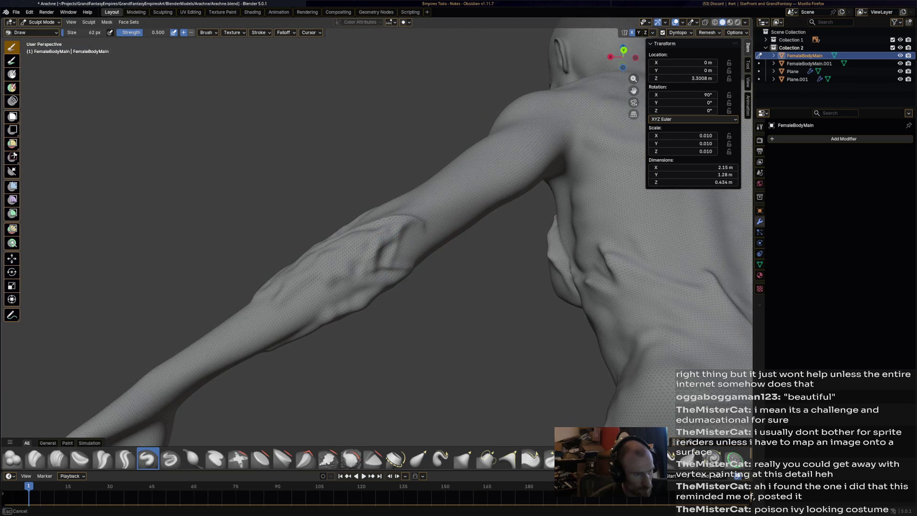
mouse_move(372, 227)
mouse_down()
mouse_move(334, 246)
mouse_move(332, 267)
mouse_move(306, 296)
mouse_move(234, 334)
mouse_up()
mouse_move(234, 335)
middle_down()
mouse_move(362, 299)
mouse_move(473, 300)
mouse_move(568, 289)
middle_up()
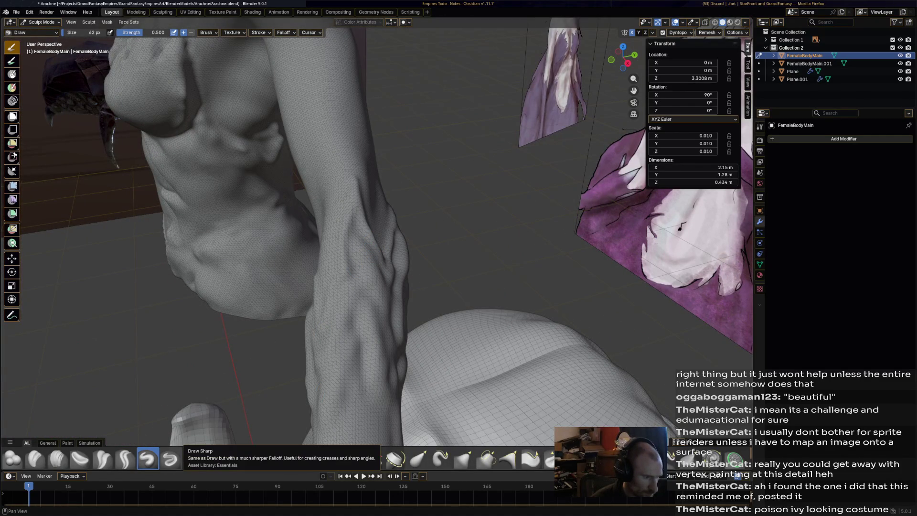
click(170, 458)
Sharpen the grooves and ridges on the upper forearm with Draw Sharp
middle_drag(334, 238, 377, 229)
drag(343, 267, 353, 215)
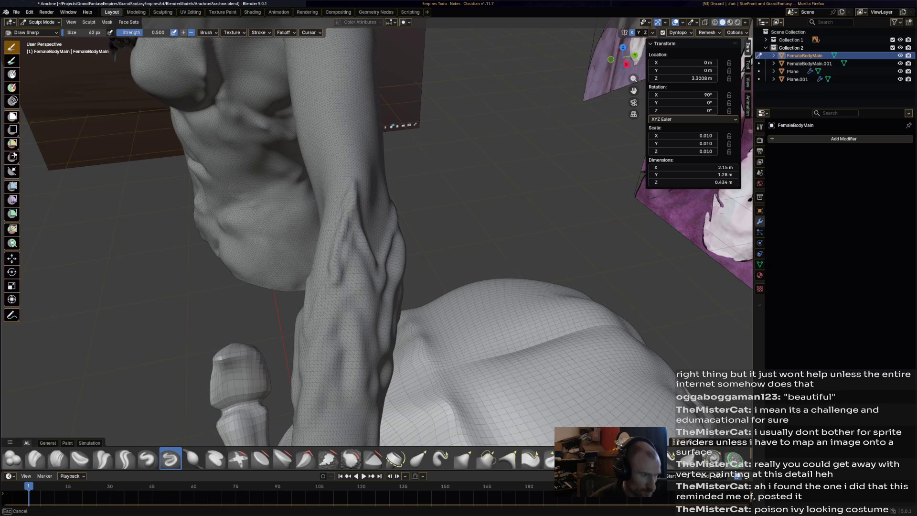
mouse_move(349, 267)
mouse_down()
mouse_move(363, 243)
mouse_move(368, 277)
mouse_move(360, 200)
mouse_move(372, 280)
mouse_up()
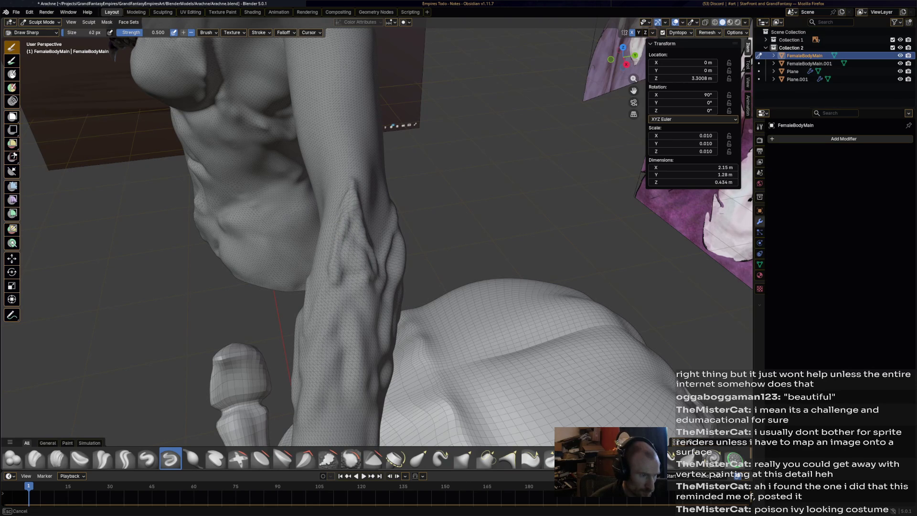
mouse_move(363, 224)
mouse_down()
mouse_move(337, 205)
mouse_move(348, 191)
mouse_up()
mouse_move(332, 267)
mouse_down()
mouse_move(351, 251)
mouse_move(355, 229)
mouse_up()
middle_drag(356, 229, 325, 258)
drag(324, 258, 325, 255)
Reshape the underside of the forearm with sharp strokes
mouse_move(404, 229)
mouse_down()
mouse_move(331, 281)
mouse_move(311, 270)
mouse_move(267, 292)
mouse_up()
drag(314, 241, 330, 230)
mouse_move(330, 230)
middle_down()
mouse_move(411, 258)
mouse_move(382, 248)
middle_up()
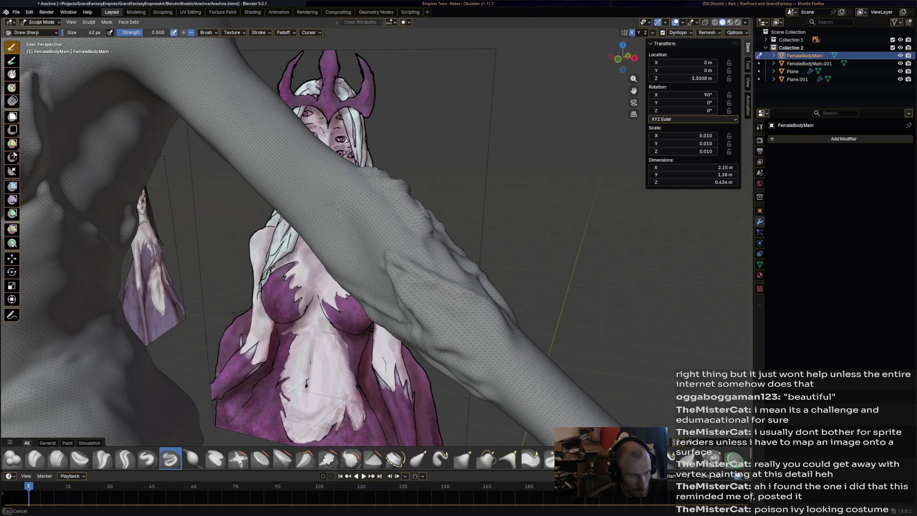
middle_drag(382, 249, 344, 229)
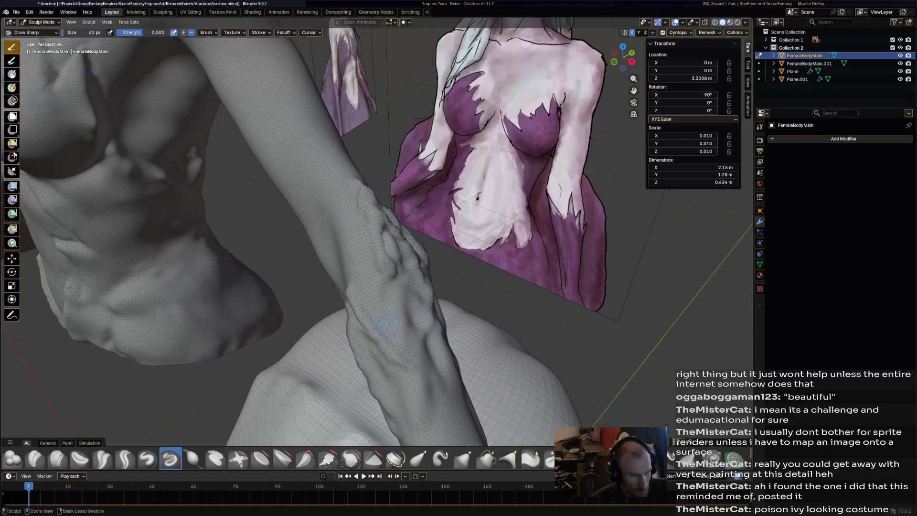
Raise a ridge down the upright forearm with the Draw brush
click(148, 459)
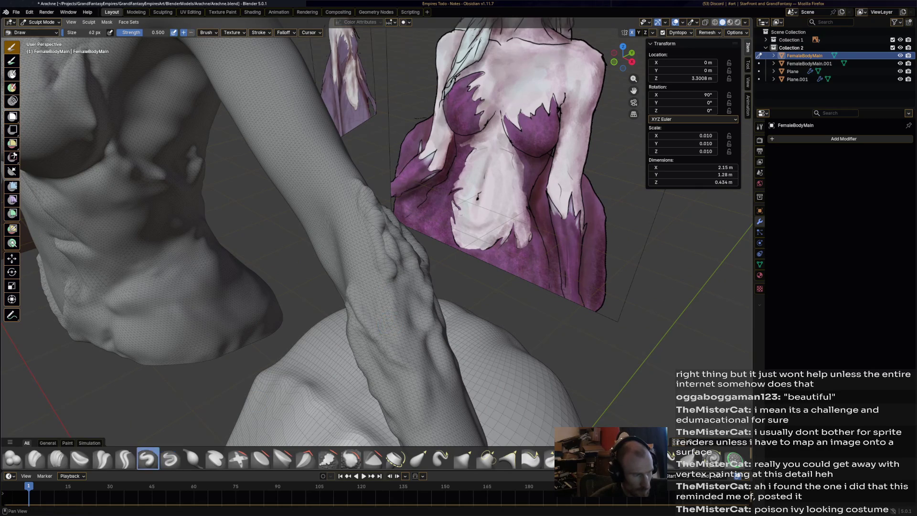
middle_drag(406, 287, 351, 241)
drag(350, 240, 343, 312)
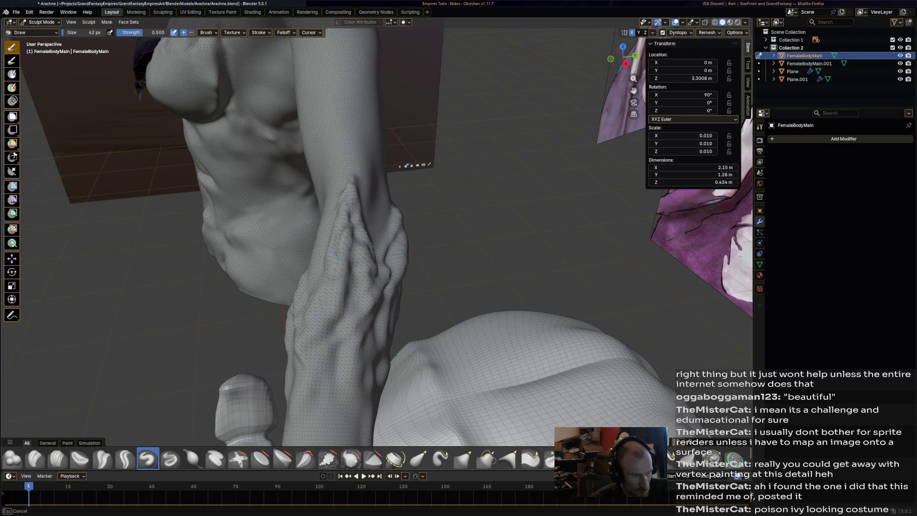
click(351, 458)
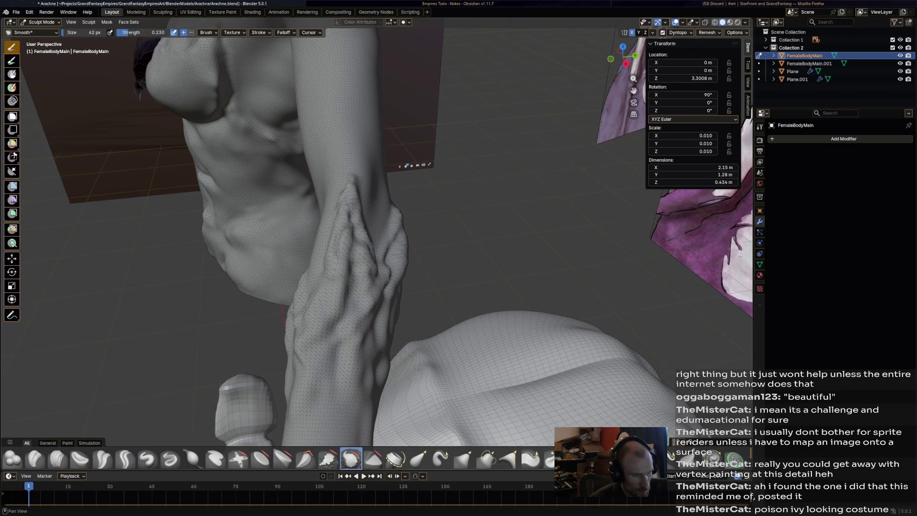
Smooth the forearm vein ridges with the Smooth brush at strength 0.230
drag(343, 227, 351, 215)
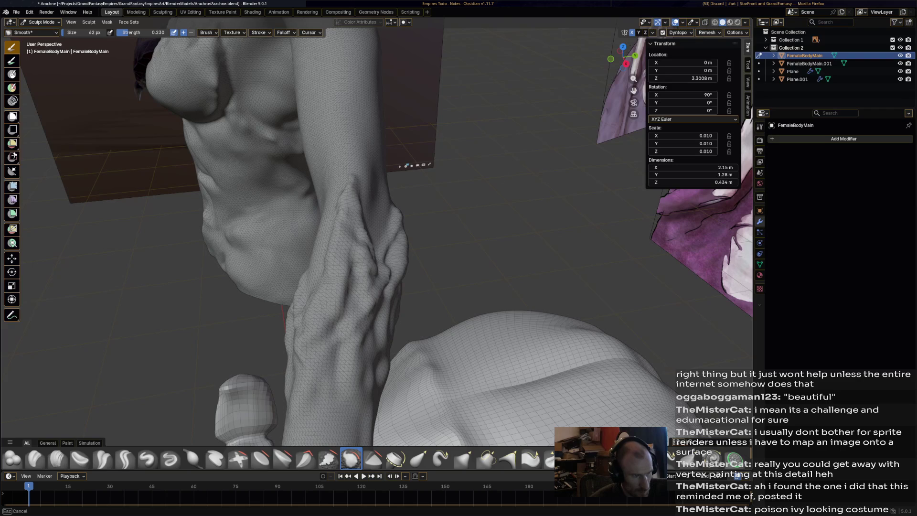
drag(346, 271, 331, 330)
middle_drag(331, 330, 329, 244)
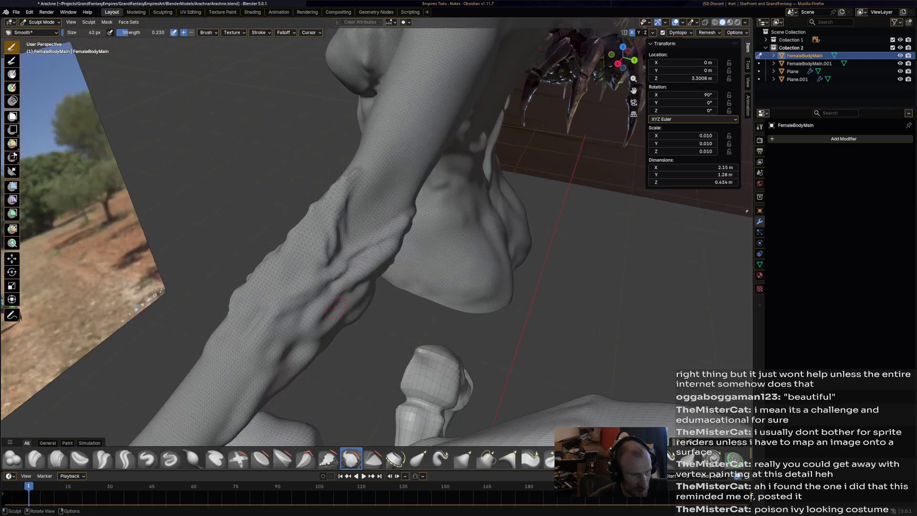
drag(333, 285, 279, 316)
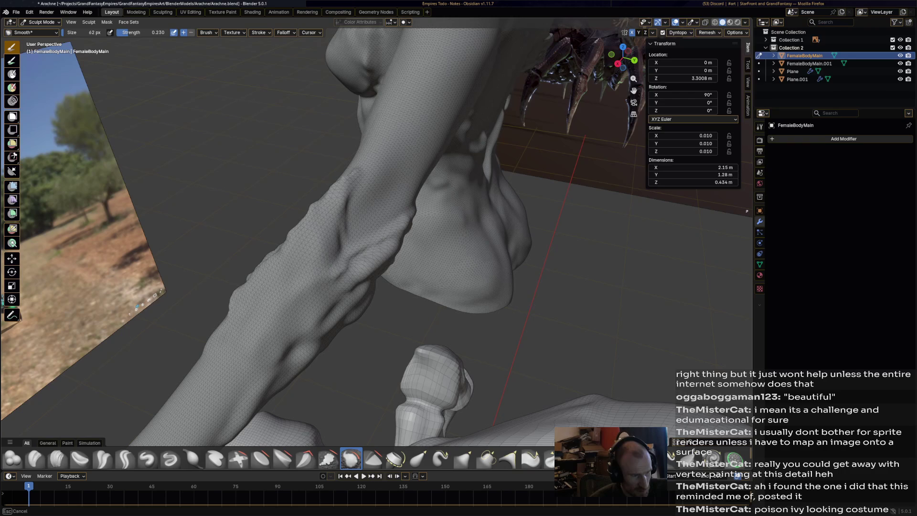
Orbit around the arm to compare the softened forearm with the painted reference
mouse_move(330, 324)
middle_down()
mouse_move(300, 272)
mouse_move(223, 268)
middle_up()
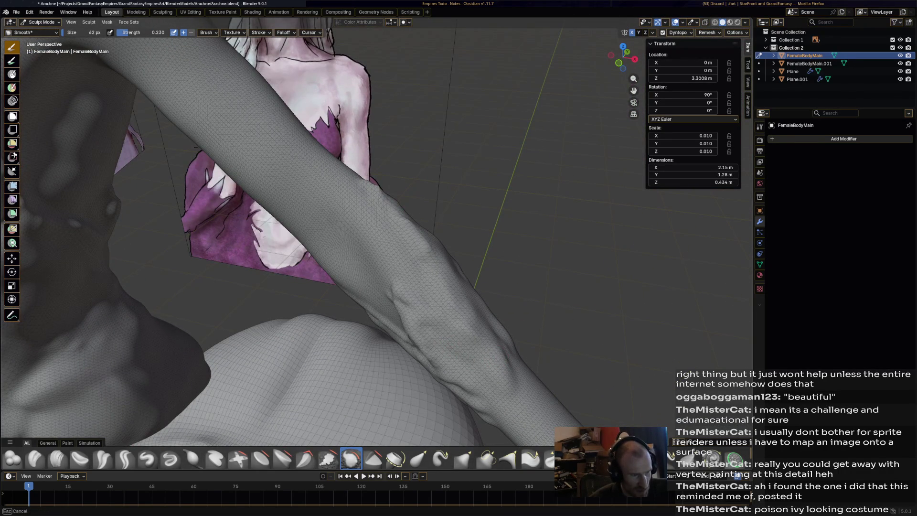
middle_drag(223, 267, 181, 264)
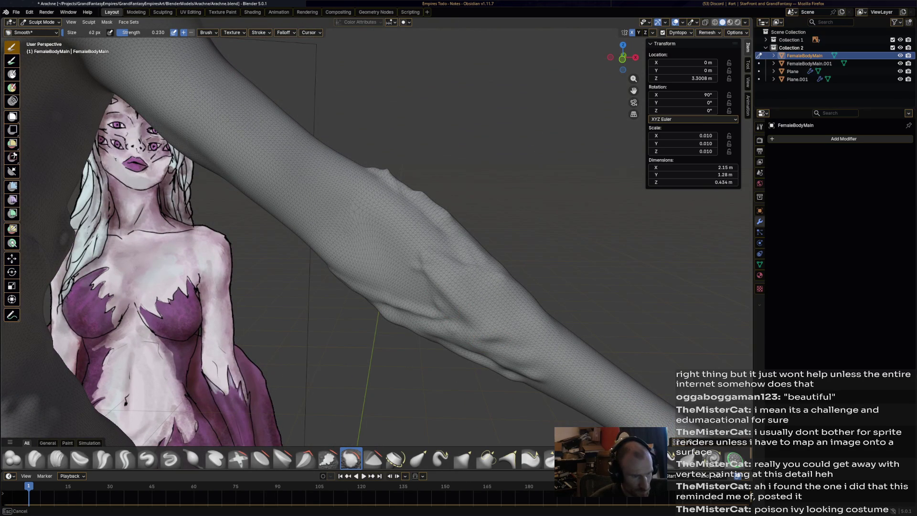
middle_drag(181, 263, 144, 261)
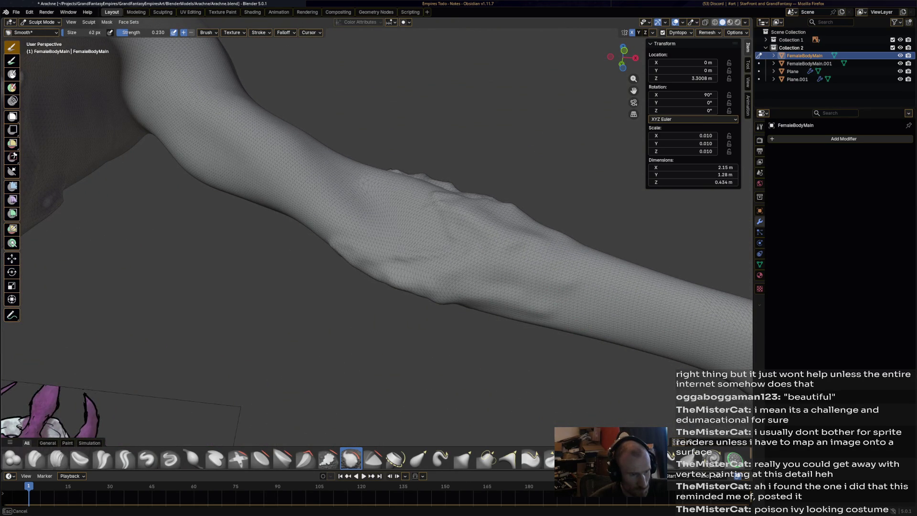
middle_drag(143, 260, 284, 271)
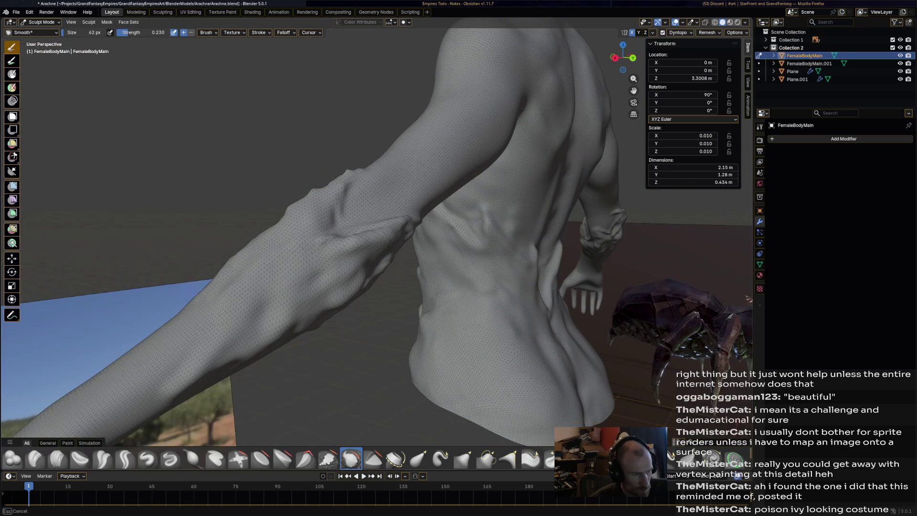
mouse_move(300, 329)
middle_down()
mouse_move(297, 236)
mouse_move(329, 277)
middle_up()
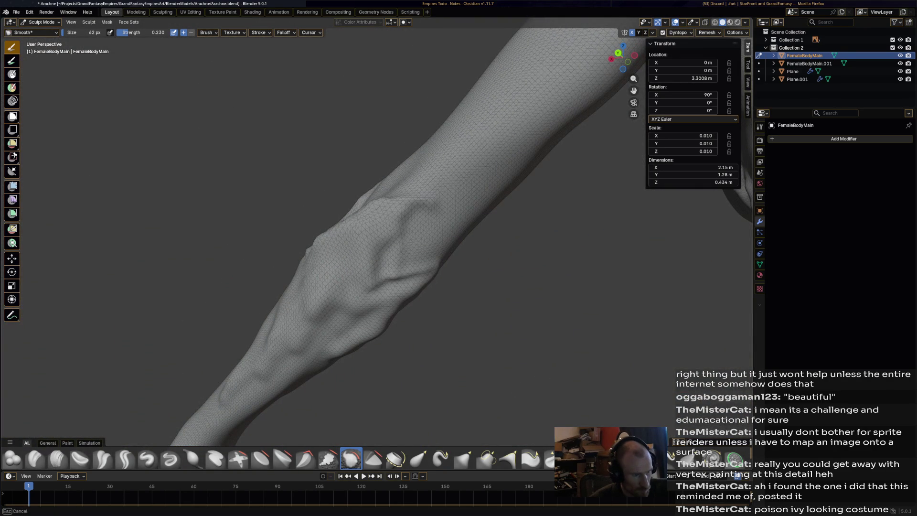
middle_drag(329, 277, 390, 344)
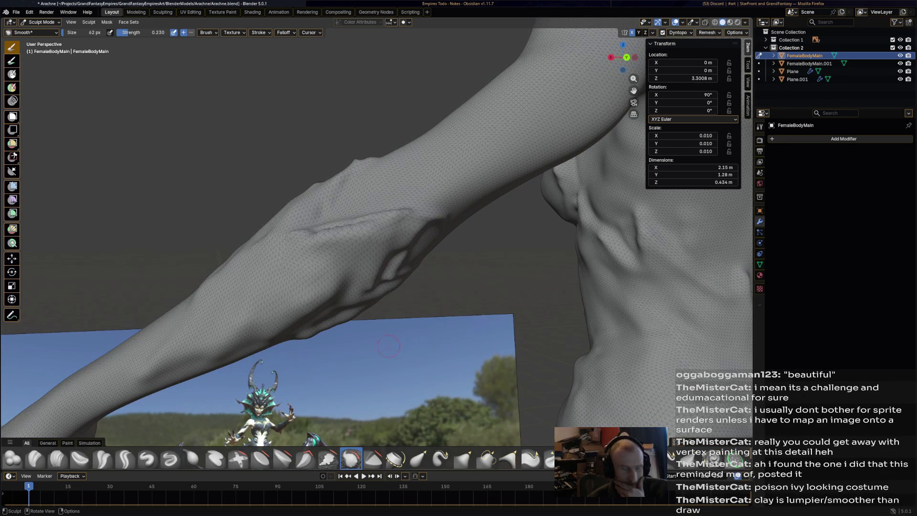
Set up the Clay brush at 109 px, strength 0.254, with pen pressure enabled
click(35, 458)
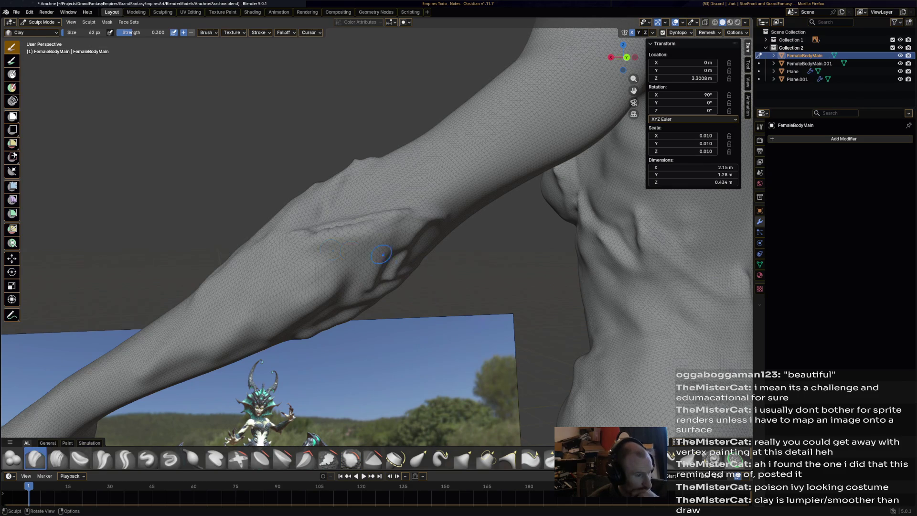
drag(294, 251, 294, 251)
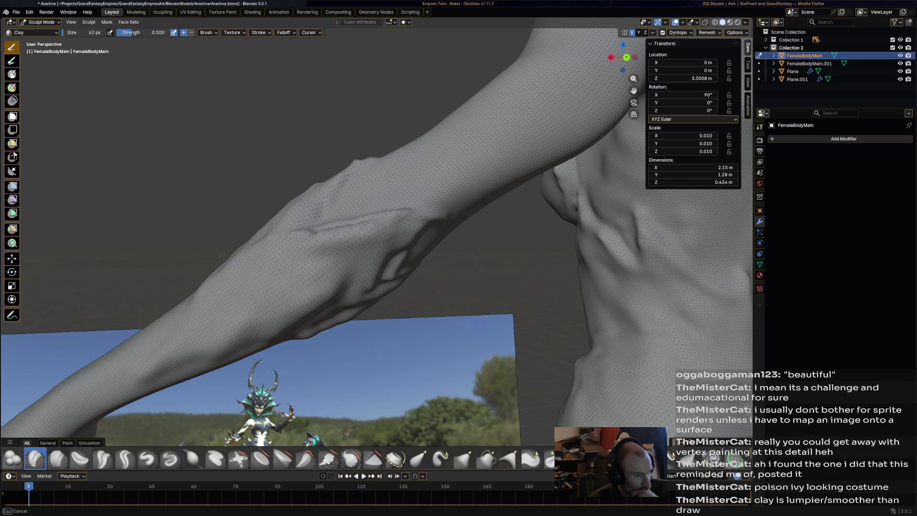
mouse_move(396, 241)
mouse_down()
mouse_move(355, 253)
mouse_move(377, 247)
mouse_up()
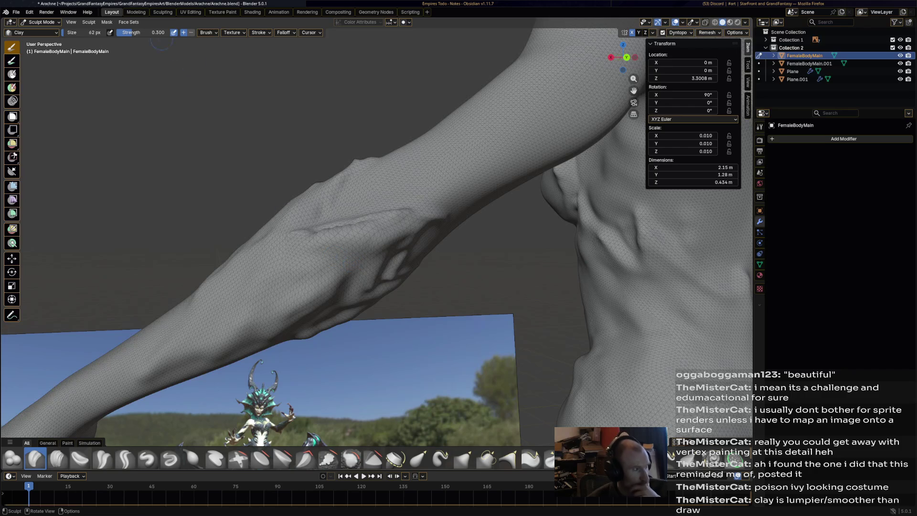
click(335, 236)
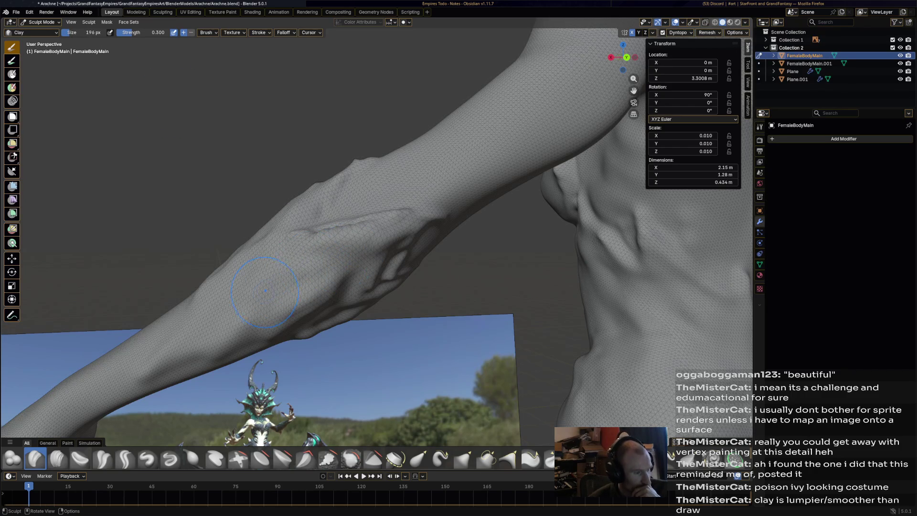
key(shift+f)
click(132, 47)
key(f)
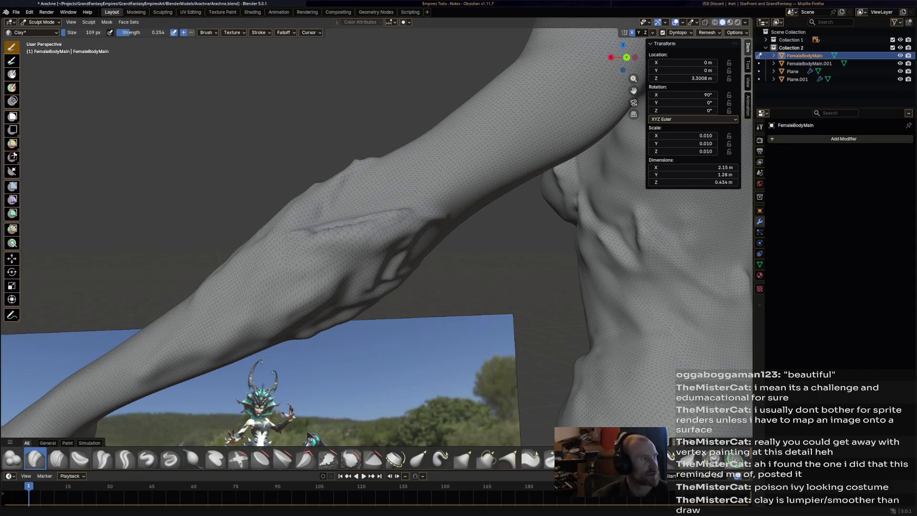
click(110, 32)
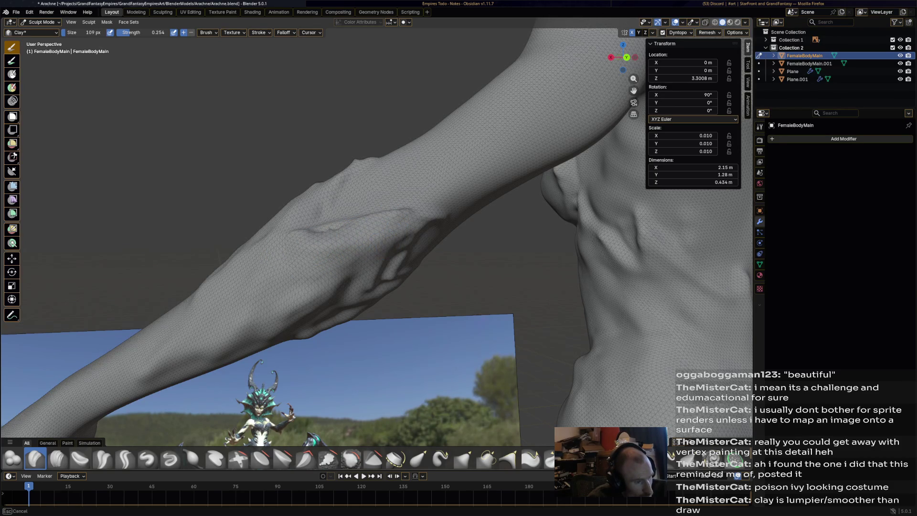
Deepen and crease the forearm vein grooves with short Clay strokes
drag(355, 275, 322, 299)
mouse_move(323, 301)
mouse_down()
mouse_move(374, 269)
mouse_move(365, 276)
mouse_move(399, 266)
mouse_move(363, 299)
mouse_move(329, 303)
mouse_up()
drag(375, 274, 287, 329)
mouse_move(351, 284)
mouse_down()
mouse_move(343, 286)
mouse_move(351, 285)
mouse_up()
mouse_move(351, 284)
middle_down()
mouse_move(382, 263)
mouse_move(377, 287)
middle_up()
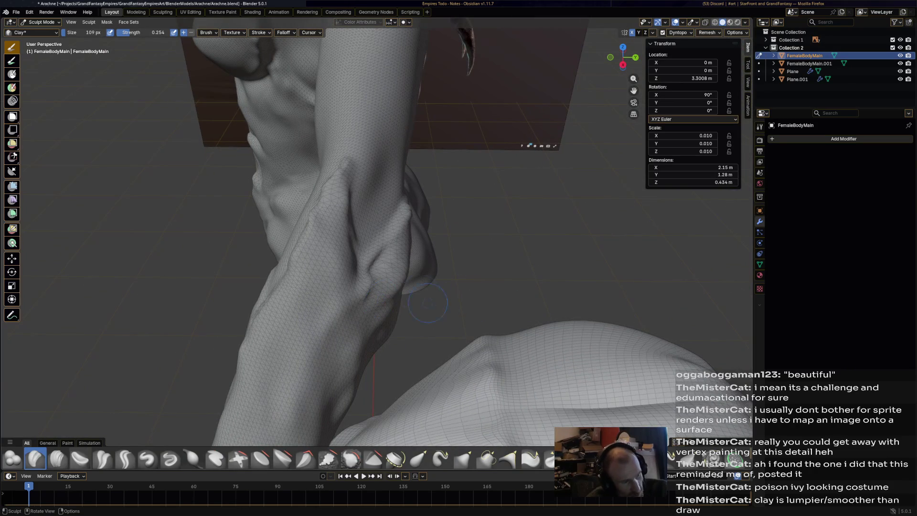
mouse_move(377, 284)
mouse_down()
mouse_move(372, 253)
mouse_move(328, 208)
mouse_up()
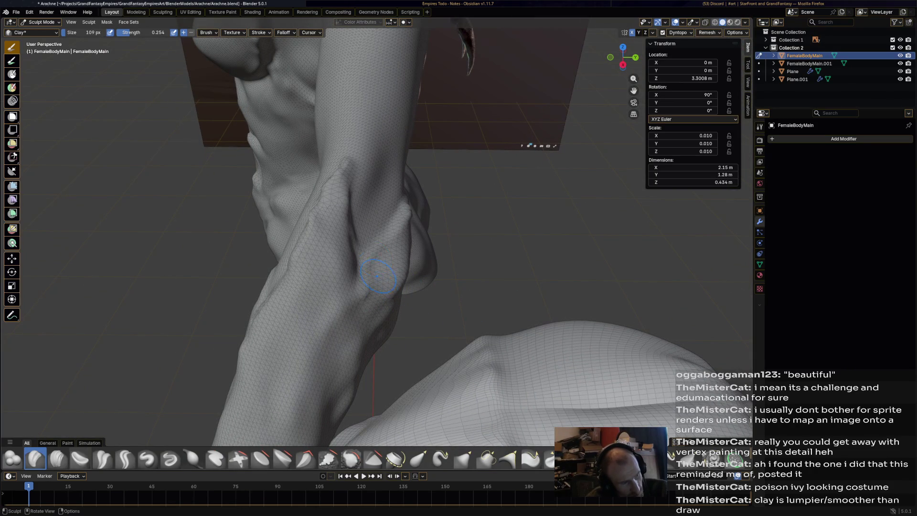
drag(348, 272, 341, 224)
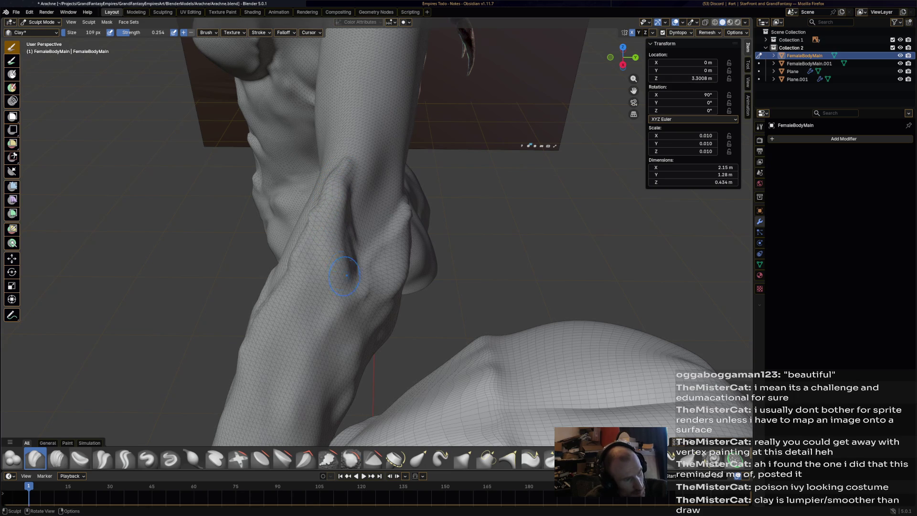
mouse_move(368, 329)
mouse_down()
mouse_move(375, 305)
mouse_move(392, 300)
mouse_move(325, 356)
mouse_move(313, 350)
mouse_move(363, 325)
mouse_move(343, 372)
mouse_move(377, 305)
mouse_up()
Darken the forearm crease and sharpen the elbow crease with Clay strokes
mouse_move(377, 305)
middle_down()
mouse_move(396, 286)
mouse_move(450, 277)
middle_up()
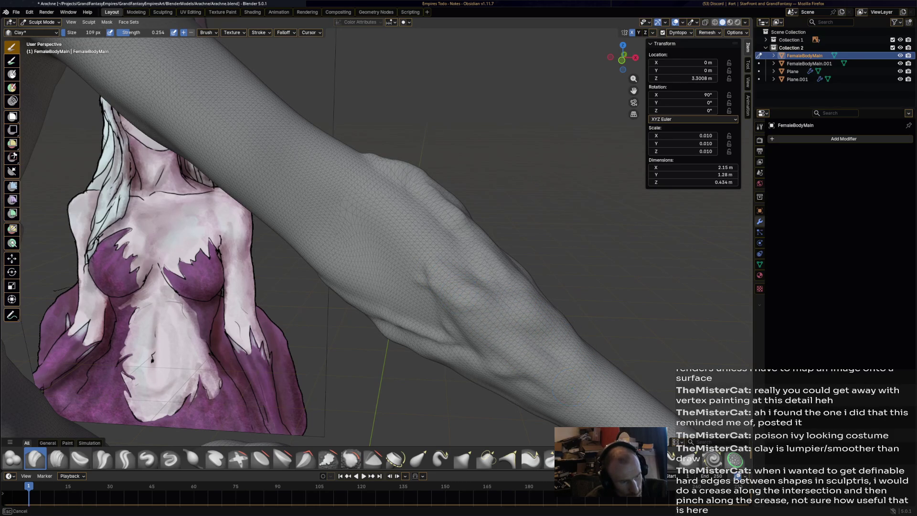
mouse_move(492, 333)
mouse_down()
mouse_move(549, 401)
mouse_move(502, 368)
mouse_move(475, 316)
mouse_up()
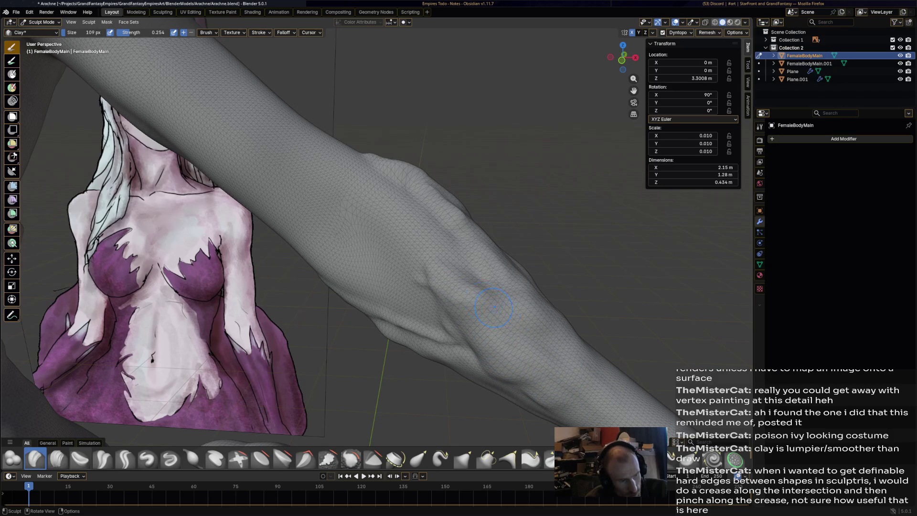
drag(571, 349, 598, 371)
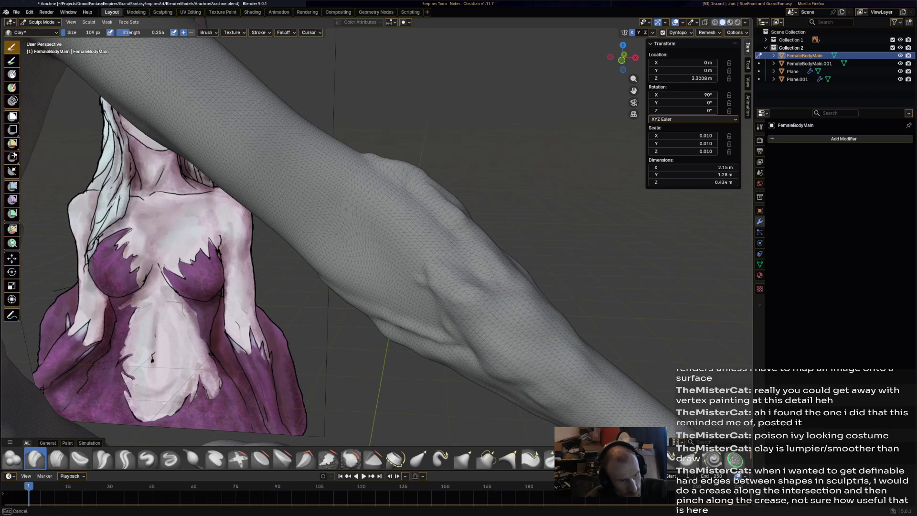
drag(545, 401, 530, 389)
middle_drag(509, 371, 463, 351)
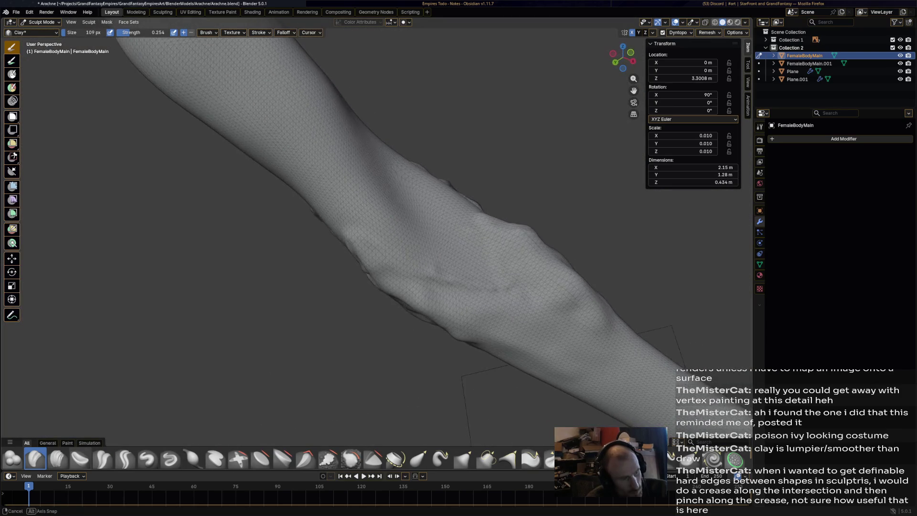
drag(420, 306, 415, 310)
mouse_move(486, 325)
mouse_down()
mouse_move(529, 328)
mouse_move(404, 302)
mouse_move(491, 329)
mouse_move(467, 329)
mouse_move(408, 301)
mouse_move(501, 354)
mouse_move(463, 336)
mouse_move(570, 370)
mouse_move(497, 345)
mouse_move(478, 348)
mouse_move(531, 296)
mouse_up()
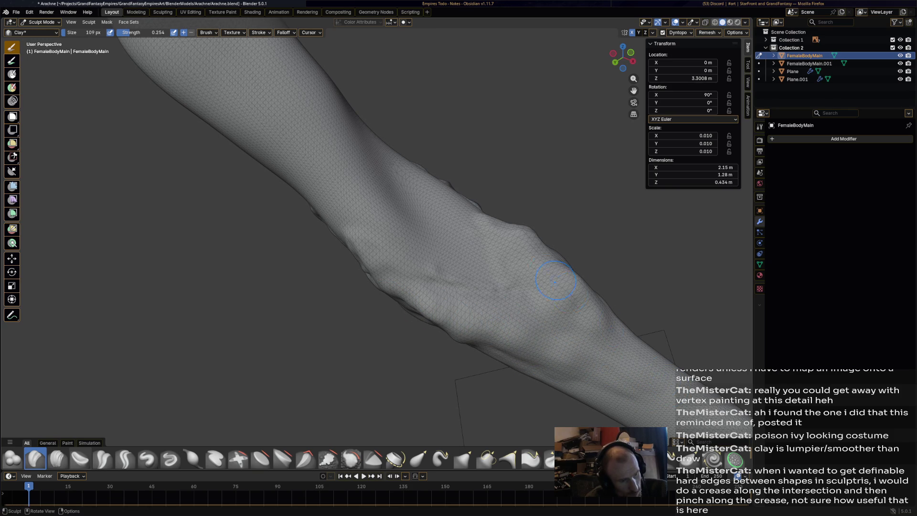
Add repeated Clay strokes along the forearm's left side and near the elbow
mouse_move(569, 292)
middle_down()
mouse_move(530, 306)
mouse_move(509, 259)
middle_up()
mouse_move(412, 242)
mouse_down()
mouse_move(378, 225)
mouse_move(386, 239)
mouse_up()
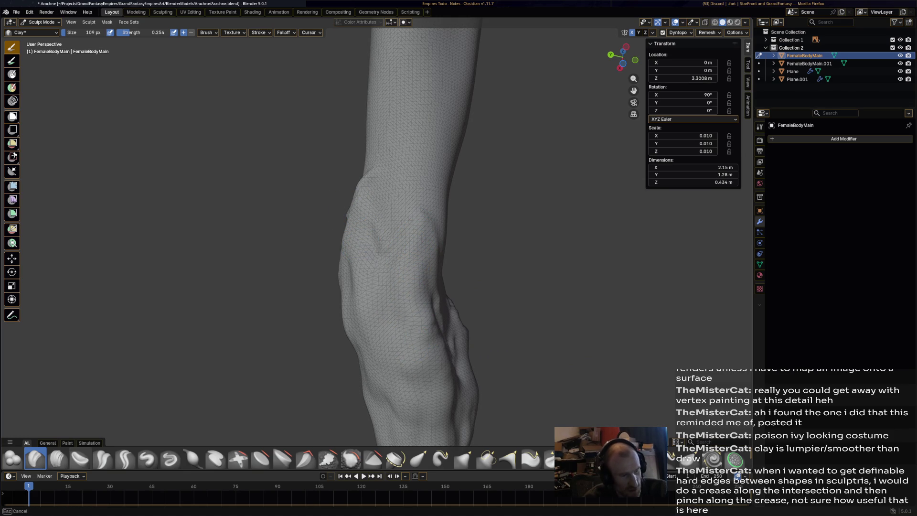
mouse_move(388, 403)
mouse_down()
mouse_move(363, 363)
mouse_move(365, 379)
mouse_move(405, 416)
mouse_up()
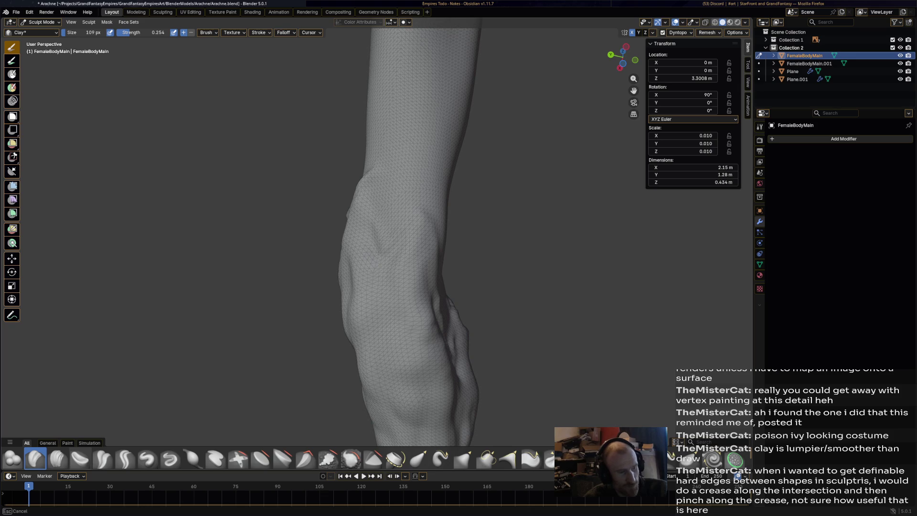
middle_drag(430, 378, 470, 386)
drag(306, 252, 334, 277)
scroll(371, 315, down, 8)
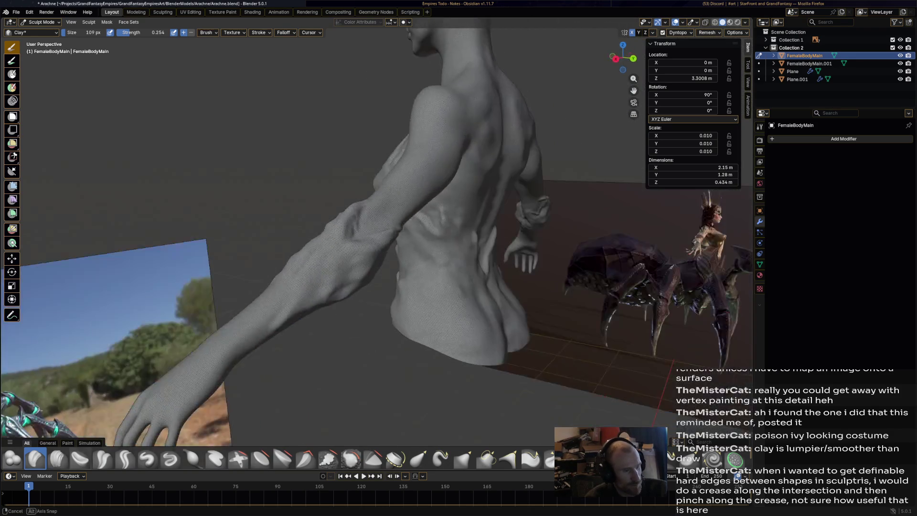
mouse_move(370, 315)
middle_down()
mouse_move(395, 252)
mouse_move(442, 260)
mouse_move(466, 432)
middle_up()
Select the Smooth brush and review the arm, back and shoulder from several angles
click(351, 458)
mouse_move(353, 406)
middle_down()
mouse_move(334, 324)
mouse_move(344, 330)
middle_up()
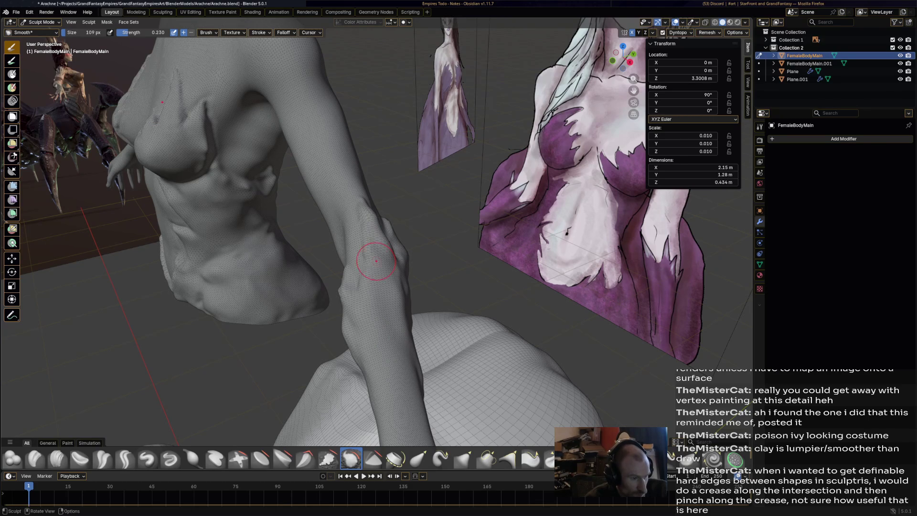
middle_drag(343, 329, 302, 330)
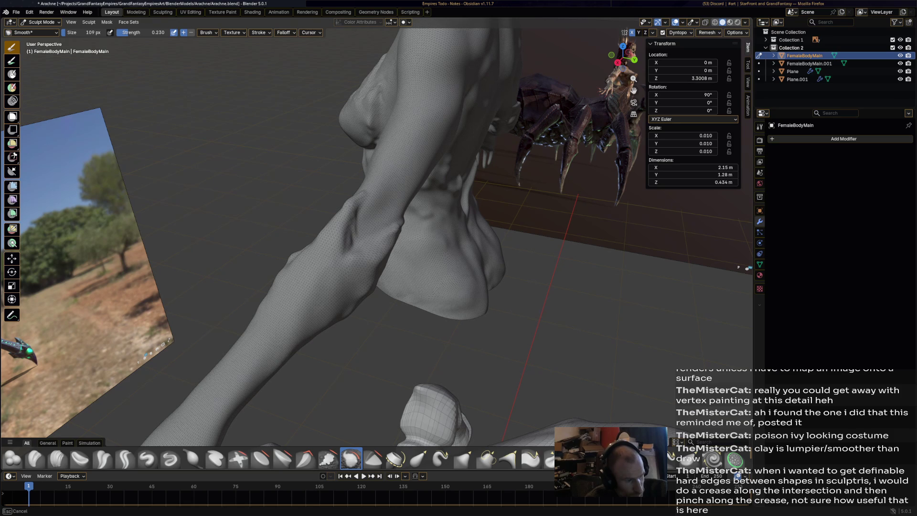
middle_drag(328, 265, 350, 228)
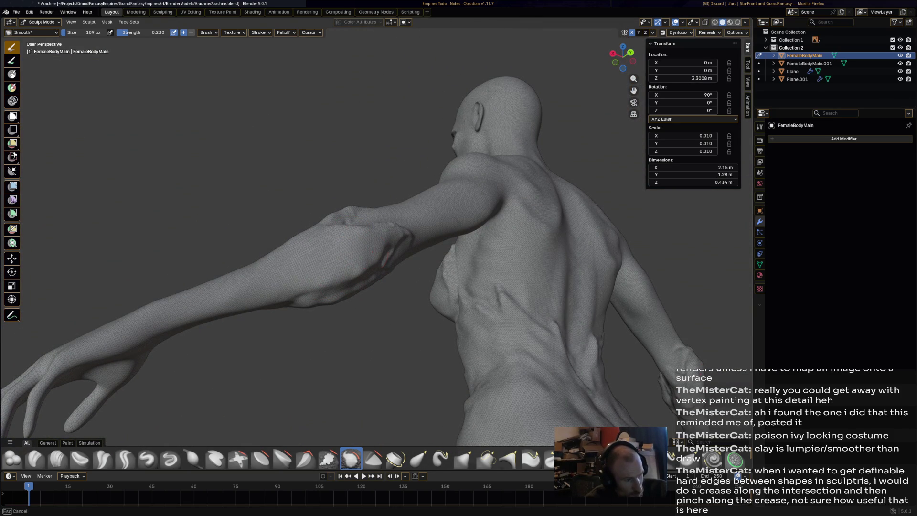
middle_drag(399, 204, 348, 256)
middle_drag(370, 295, 370, 294)
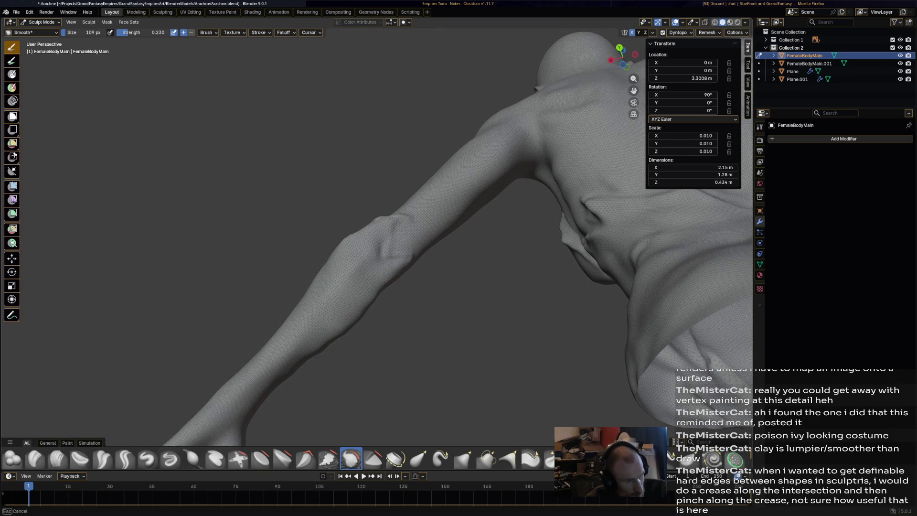
mouse_move(370, 295)
middle_down()
mouse_move(477, 244)
mouse_move(554, 269)
middle_up()
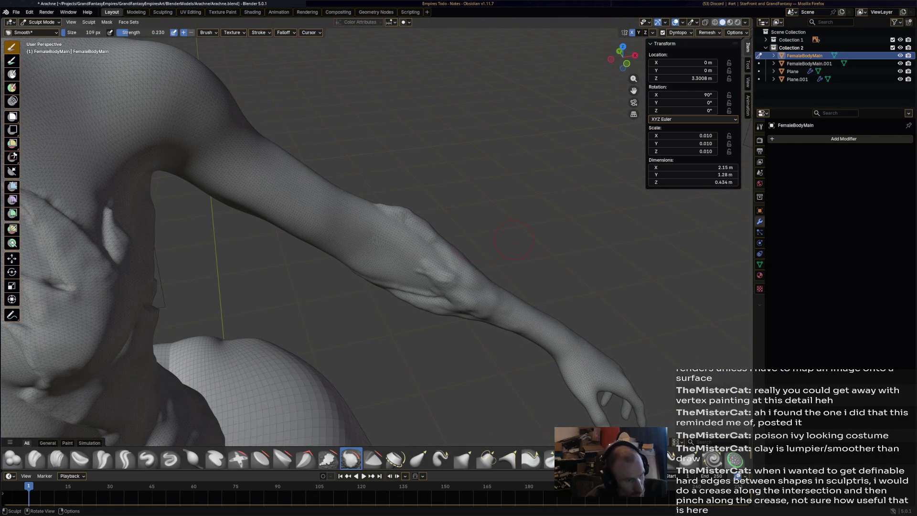
middle_drag(457, 194, 414, 217)
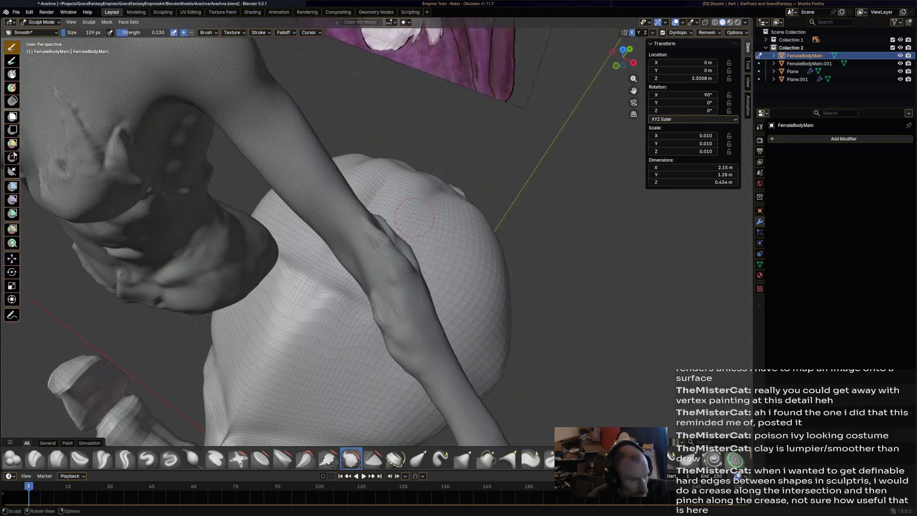
middle_drag(395, 266, 387, 269)
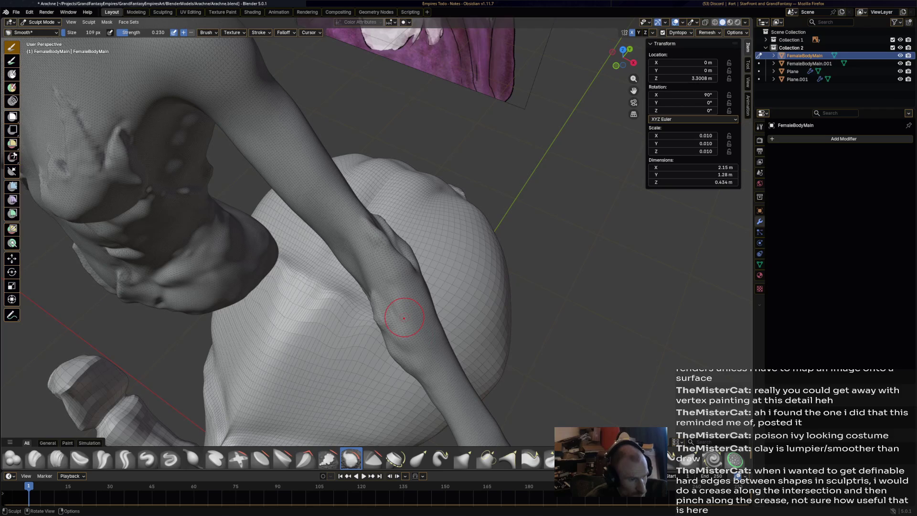
mouse_move(388, 268)
middle_down()
mouse_move(334, 249)
mouse_move(460, 261)
mouse_move(471, 247)
mouse_move(482, 274)
middle_up()
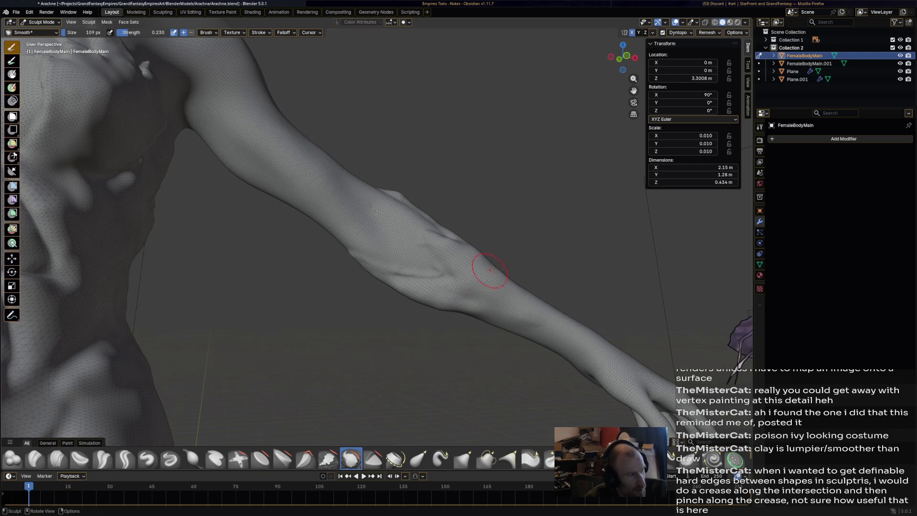
key(space)
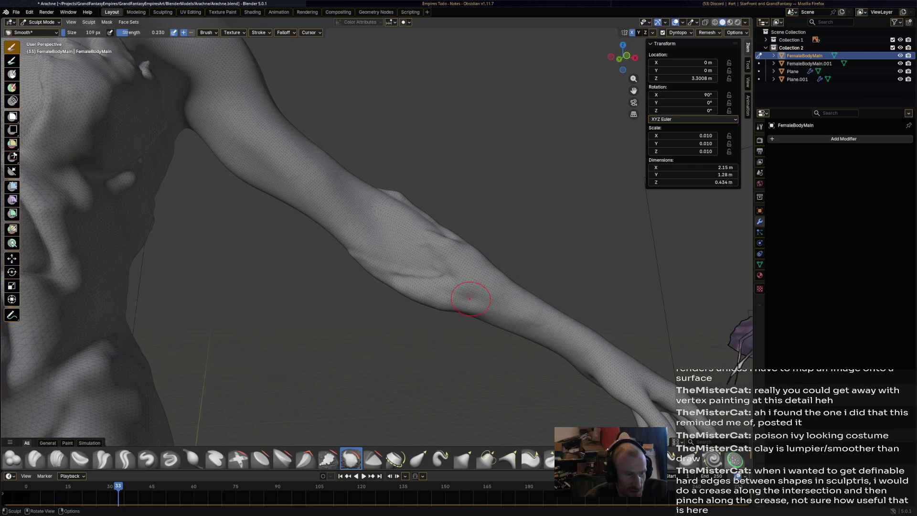
Smooth the arm mesh with the Smooth brush, viewed beside the painted reference
middle_drag(521, 239, 556, 207)
middle_drag(363, 282, 362, 282)
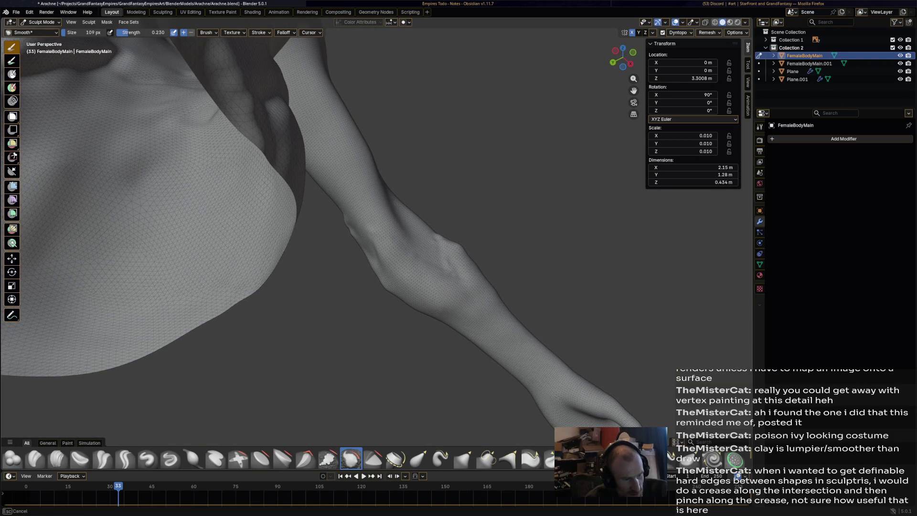
scroll(409, 263, down, 5)
mouse_move(409, 262)
middle_down()
mouse_move(506, 282)
mouse_move(392, 285)
mouse_move(372, 260)
mouse_move(344, 255)
mouse_move(392, 245)
mouse_move(365, 237)
mouse_move(334, 278)
middle_up()
scroll(371, 262, up, 4)
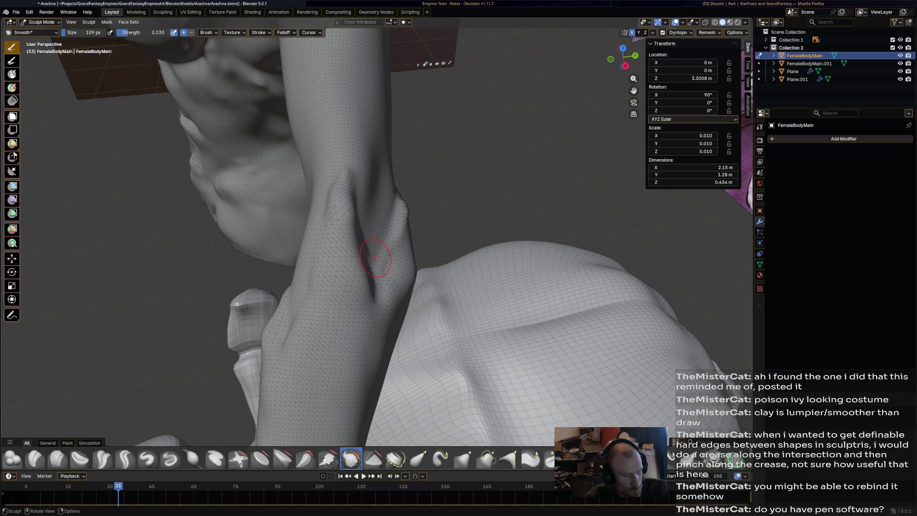
mouse_move(449, 226)
middle_down()
mouse_move(465, 212)
mouse_move(480, 223)
mouse_move(429, 244)
middle_up()
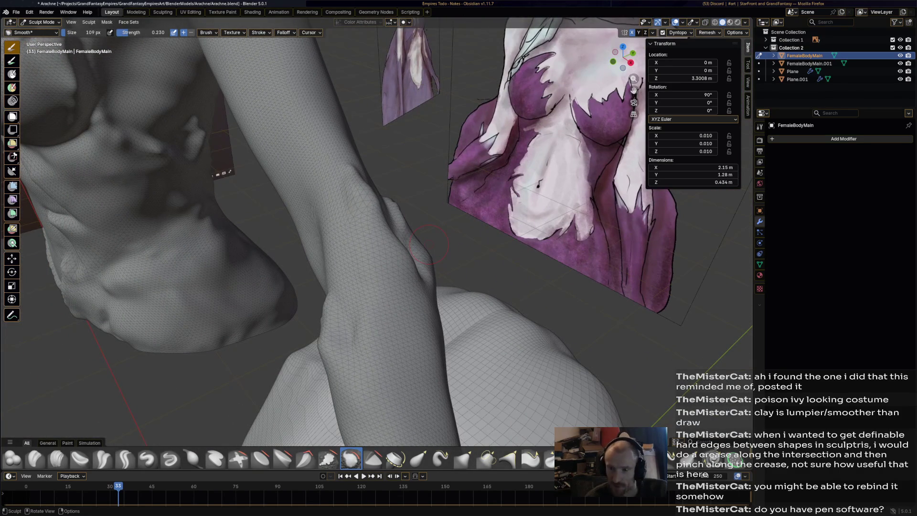
drag(382, 177, 372, 196)
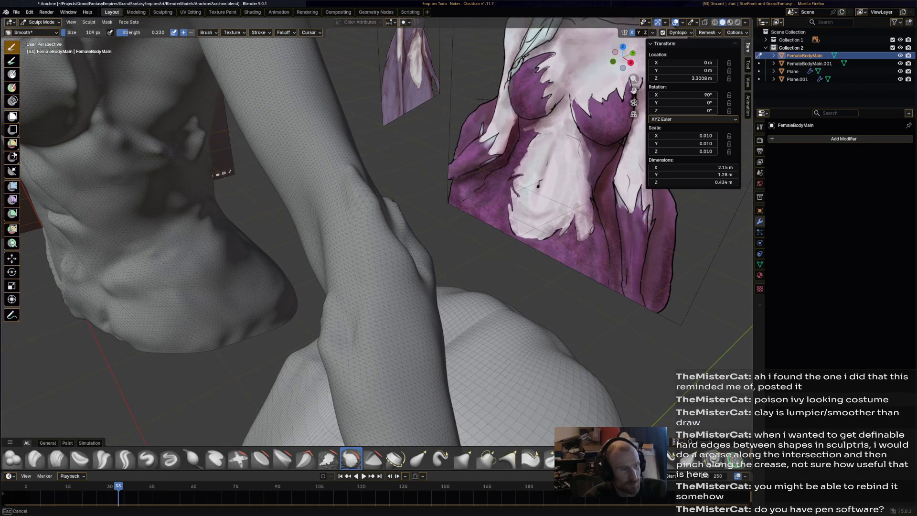
mouse_move(398, 241)
mouse_down()
mouse_move(401, 262)
mouse_move(405, 254)
mouse_move(419, 270)
mouse_up()
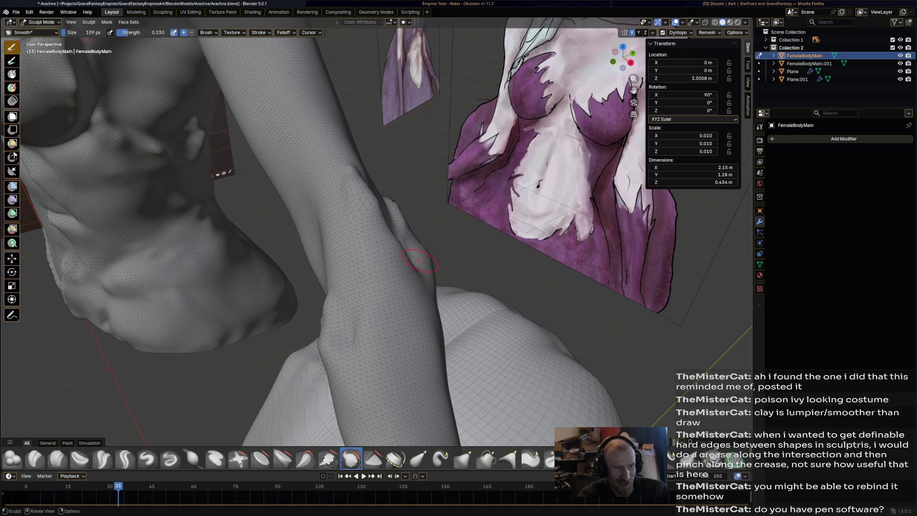
Smooth the upper chest down toward the abdomen
mouse_move(406, 268)
middle_down()
mouse_move(290, 227)
mouse_move(484, 280)
middle_up()
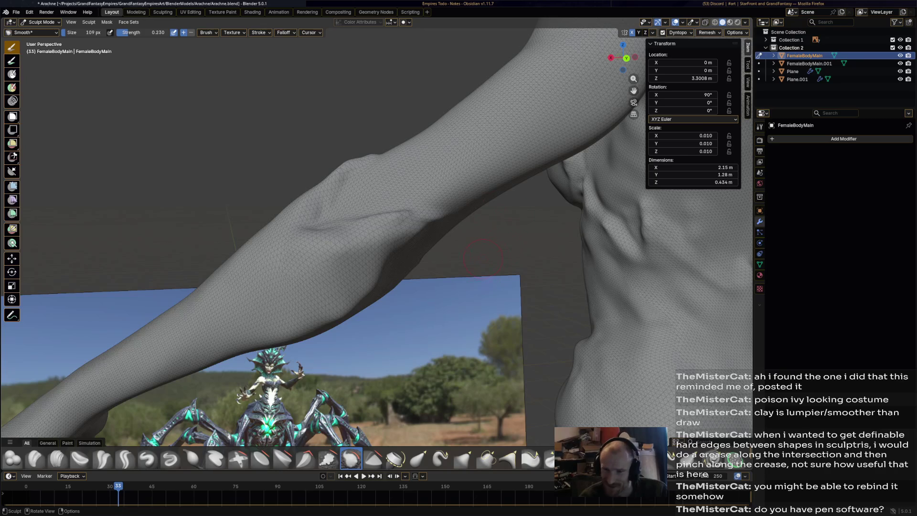
middle_drag(290, 254, 323, 256)
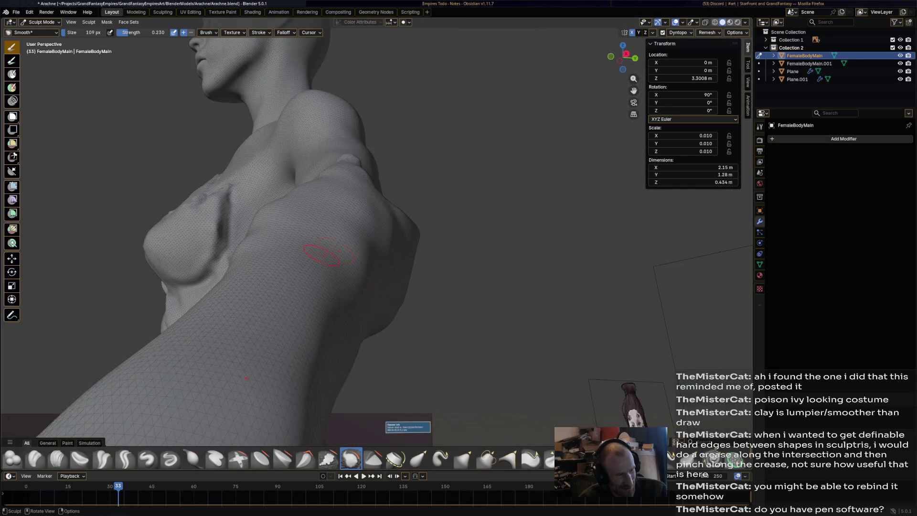
mouse_move(497, 198)
middle_down()
mouse_move(335, 256)
mouse_move(287, 244)
middle_up()
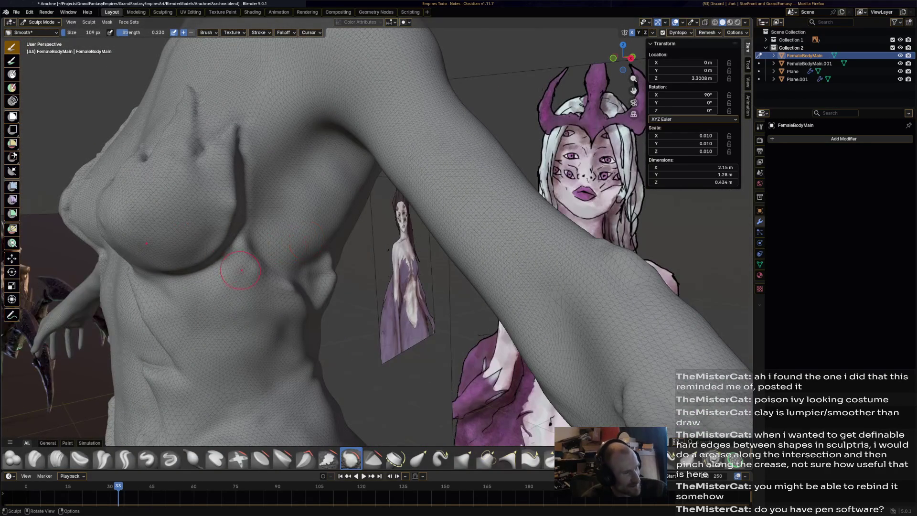
drag(210, 209, 143, 440)
drag(182, 119, 172, 148)
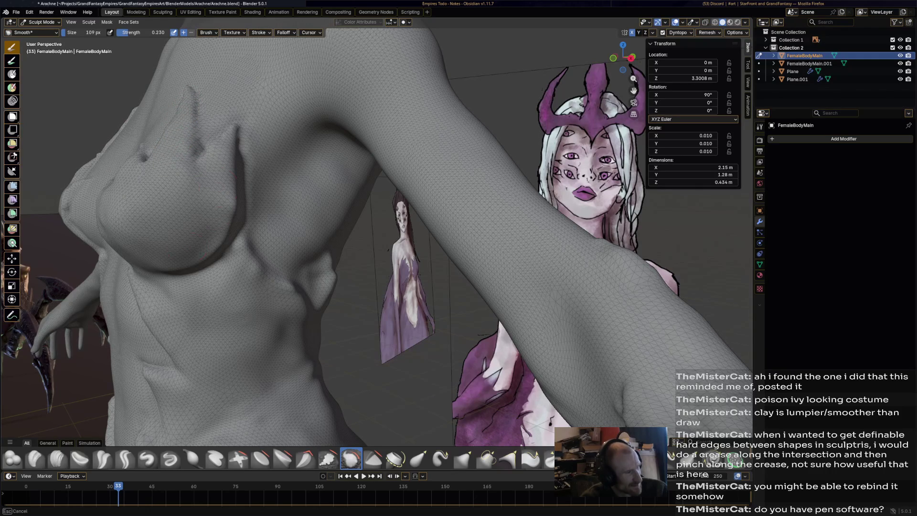
Zoom along the outstretched arm and smooth the surface near the elbow
mouse_move(241, 171)
middle_down()
mouse_move(430, 205)
mouse_move(459, 190)
middle_up()
scroll(460, 190, up, 2)
scroll(438, 170, up, 1)
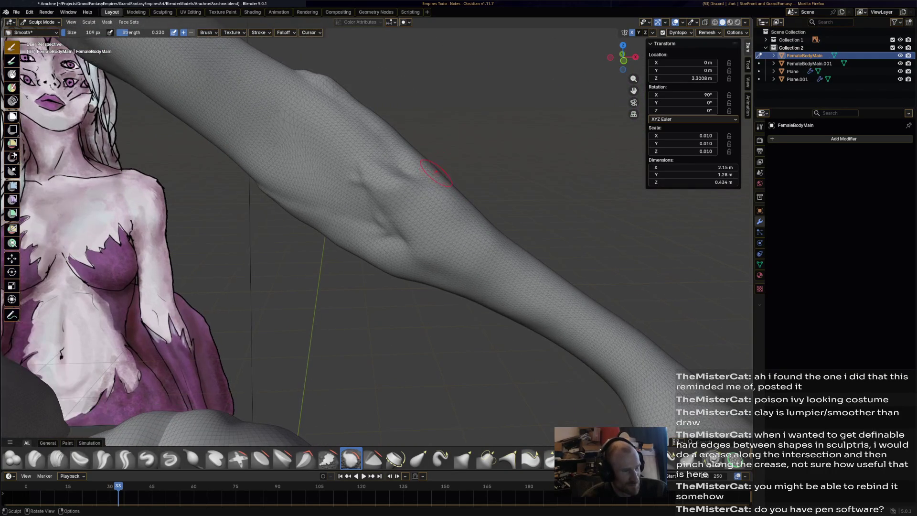
drag(338, 159, 337, 159)
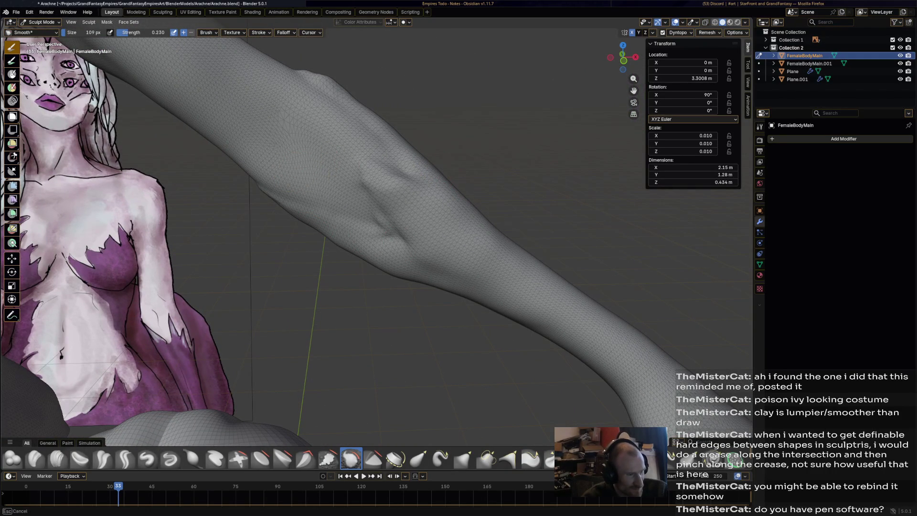
shift+middle_drag(364, 204, 365, 204)
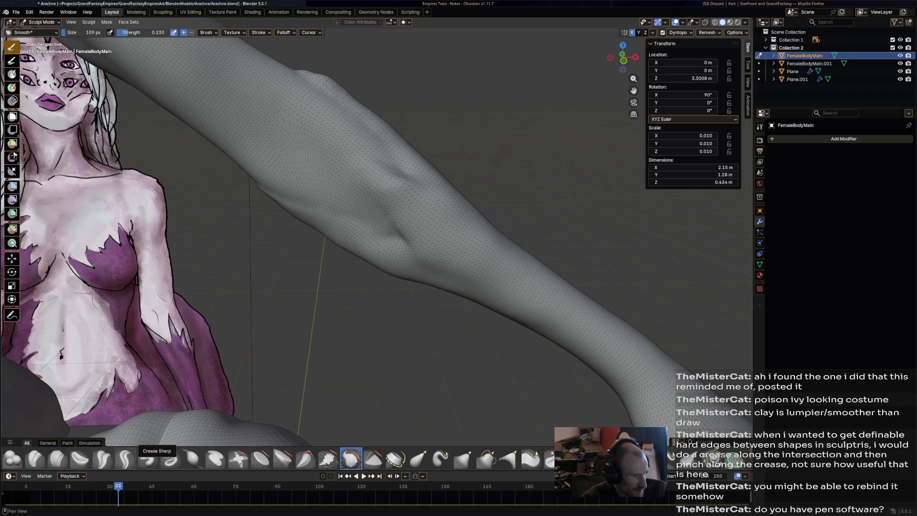
click(102, 458)
Crease the forearm surface with Crease Polish strokes
drag(361, 172, 360, 173)
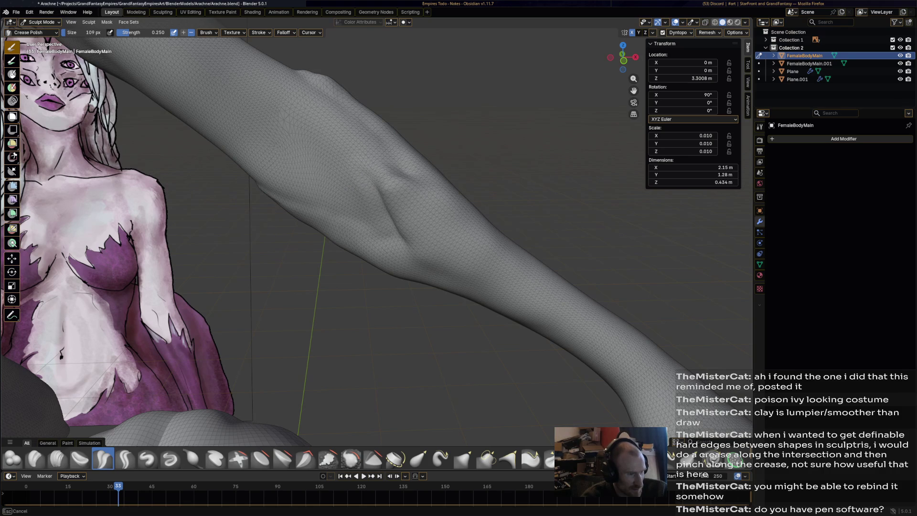
drag(308, 220, 277, 200)
mouse_move(379, 234)
mouse_down()
mouse_move(389, 210)
mouse_move(396, 230)
mouse_move(389, 220)
mouse_up()
right_click(389, 177)
mouse_move(549, 194)
middle_down()
mouse_move(525, 206)
mouse_move(384, 166)
mouse_move(399, 222)
middle_up()
scroll(385, 166, up, 3)
drag(273, 209, 273, 209)
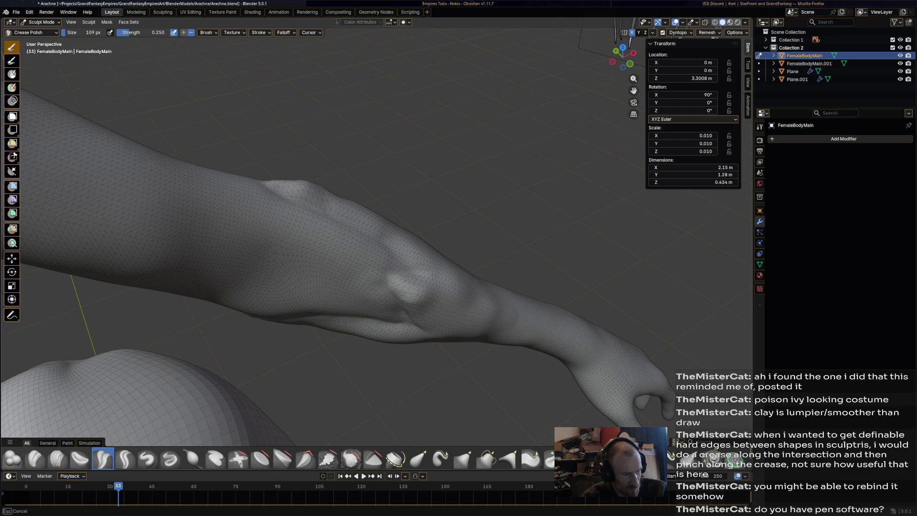
mouse_move(363, 239)
middle_down()
mouse_move(401, 262)
mouse_move(496, 244)
middle_up()
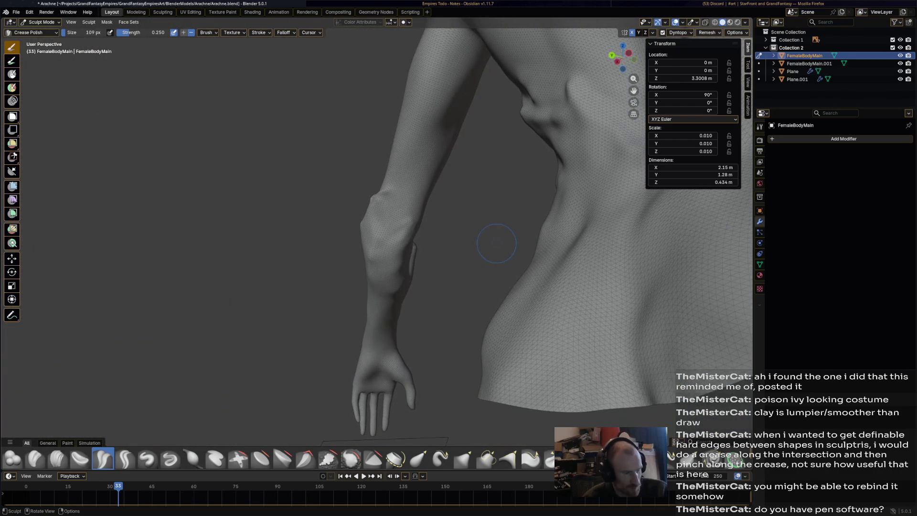
Carve and extend creases around the elbow and inner elbow
mouse_move(387, 235)
mouse_down()
mouse_move(384, 253)
mouse_move(389, 236)
mouse_up()
scroll(444, 226, up, 5)
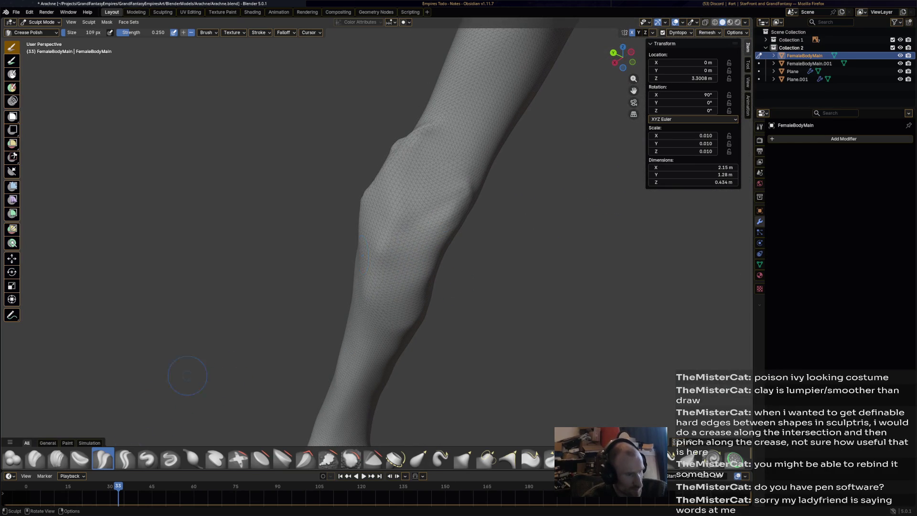
drag(419, 211, 420, 215)
drag(429, 203, 470, 175)
drag(471, 175, 478, 178)
middle_drag(487, 164, 395, 162)
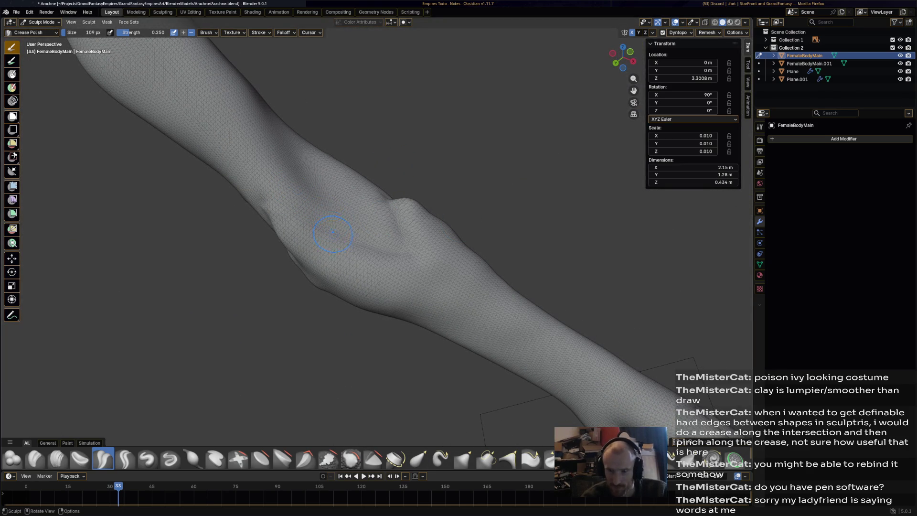
drag(289, 209, 296, 215)
drag(289, 210, 293, 214)
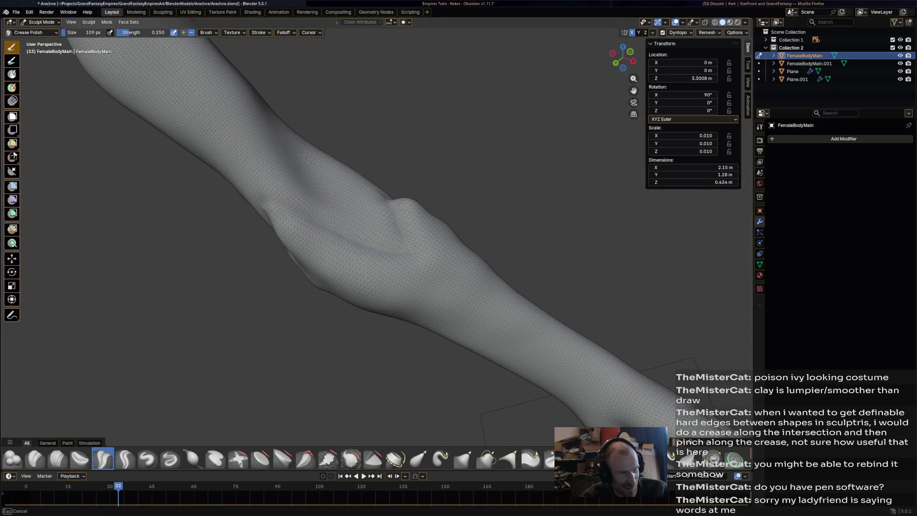
drag(382, 236, 402, 236)
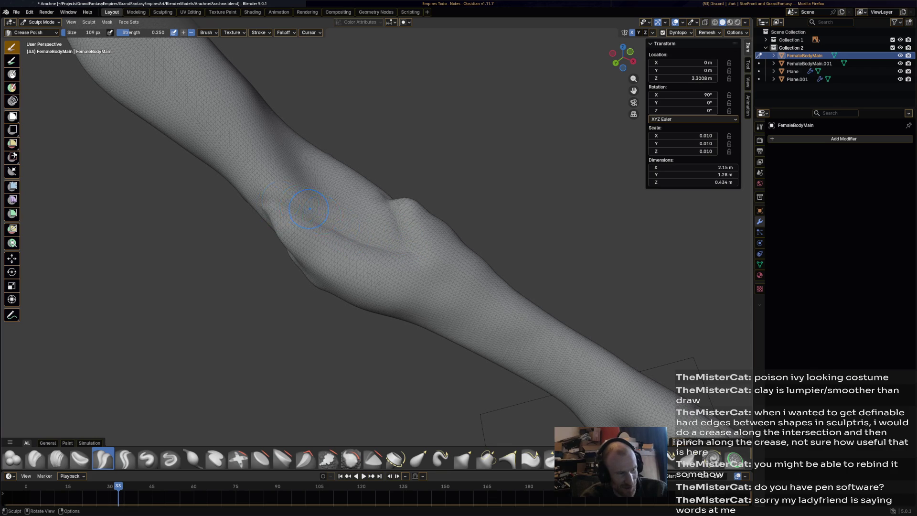
Deepen and reshape the crease along the inner forearm
scroll(273, 208, down, 3)
mouse_move(272, 208)
middle_down()
mouse_move(306, 200)
mouse_move(480, 212)
middle_up()
scroll(475, 211, up, 4)
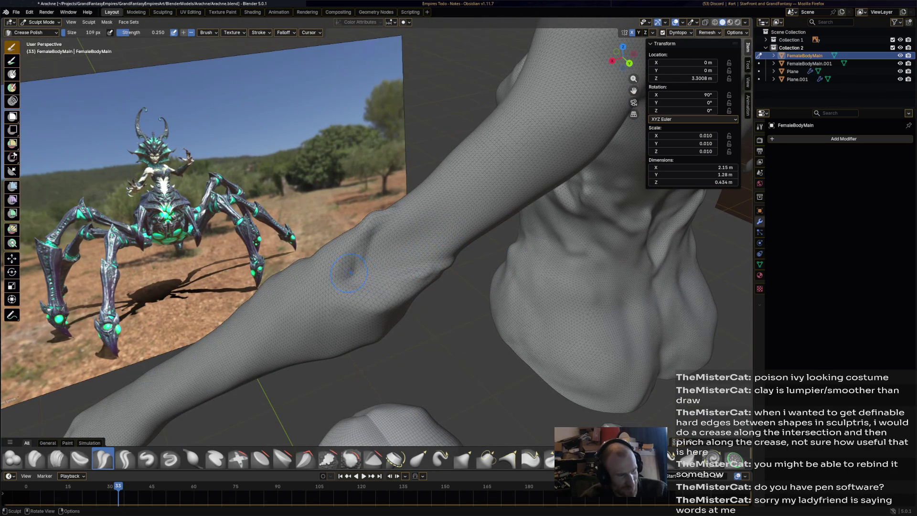
mouse_move(368, 236)
mouse_down()
mouse_move(344, 277)
mouse_move(363, 261)
mouse_move(445, 262)
mouse_up()
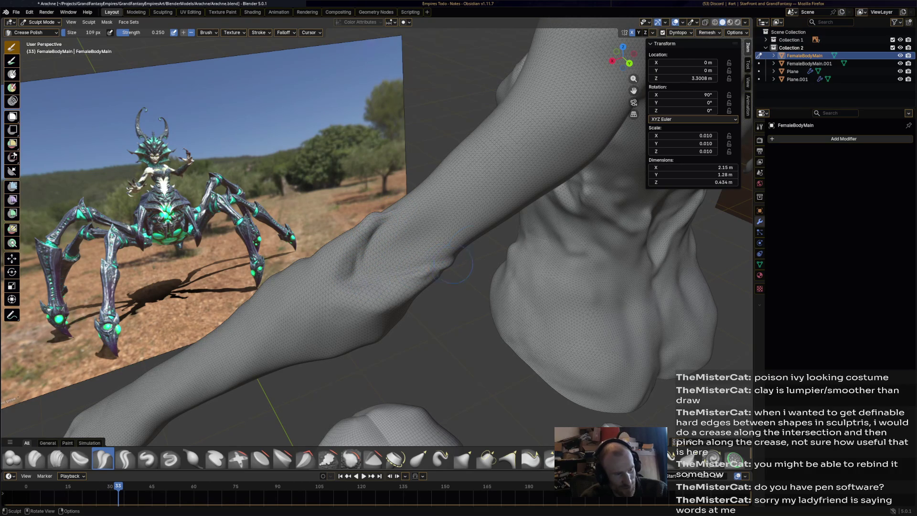
middle_drag(464, 242, 415, 195)
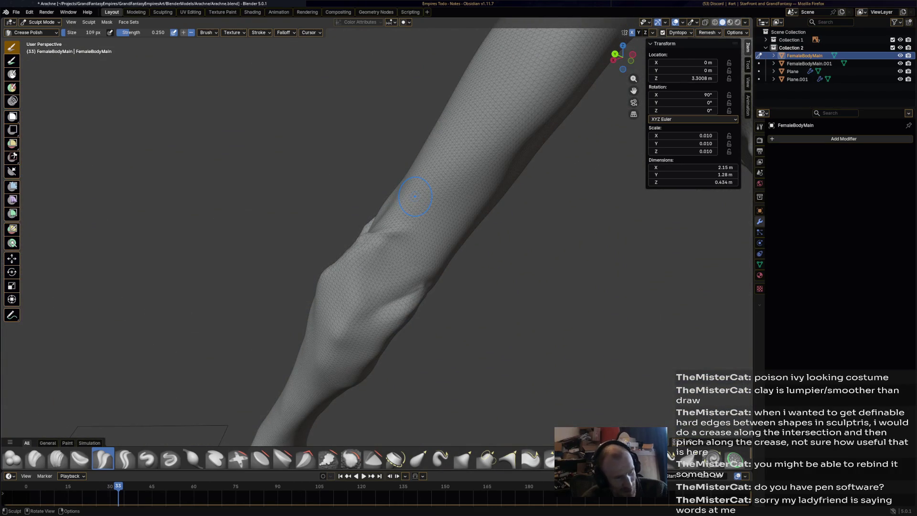
drag(365, 309, 373, 225)
mouse_move(363, 267)
mouse_down()
mouse_move(382, 229)
mouse_move(406, 277)
mouse_up()
drag(382, 236, 413, 288)
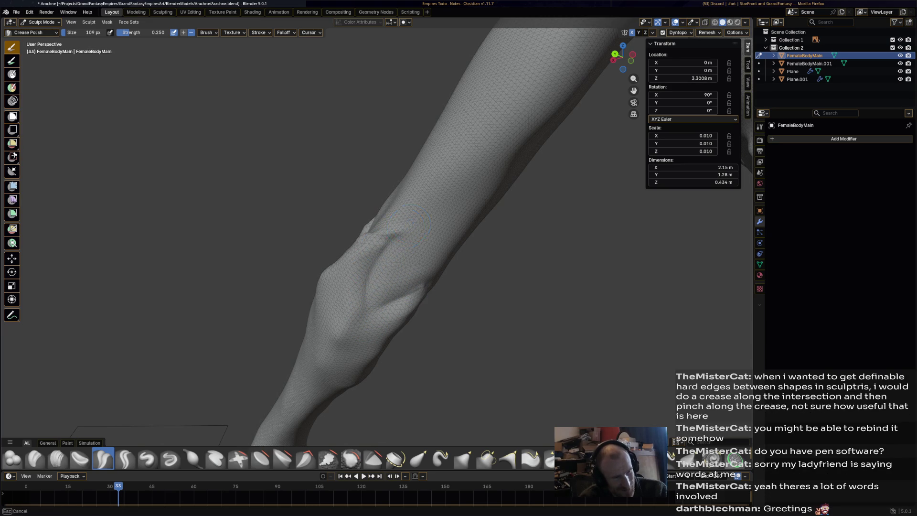
Run another Crease Polish stroke along the forearm
scroll(425, 269, down, 5)
mouse_move(429, 262)
middle_down()
mouse_move(458, 257)
mouse_move(420, 272)
middle_up()
scroll(420, 273, up, 5)
drag(365, 273, 370, 280)
scroll(462, 273, down, 5)
mouse_move(462, 272)
middle_down()
mouse_move(421, 275)
mouse_move(484, 289)
mouse_move(440, 267)
mouse_move(429, 275)
middle_up()
scroll(483, 290, up, 5)
Build up clay on the elbow with Clay Strips at a 70 px radius
click(58, 458)
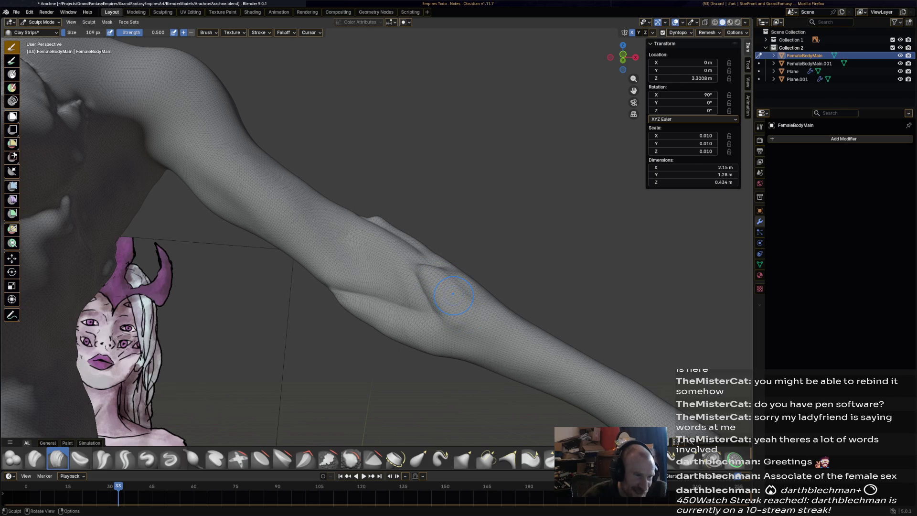
drag(91, 32, 91, 33)
text(70)
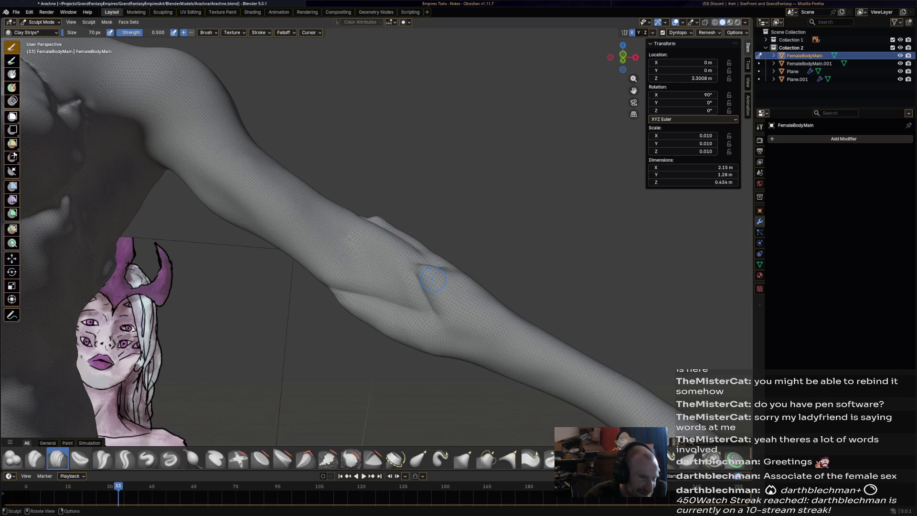
drag(433, 280, 432, 286)
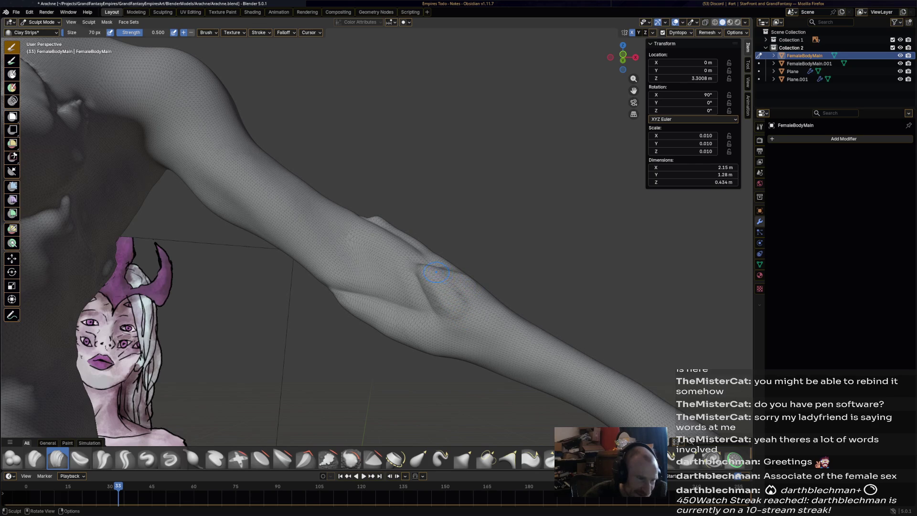
middle_drag(439, 275, 470, 251)
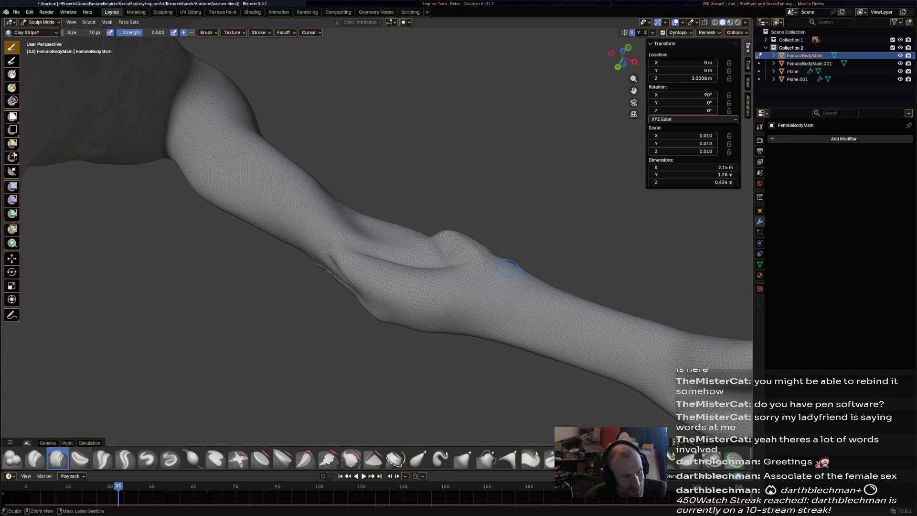
mouse_move(508, 268)
middle_down()
mouse_move(470, 289)
mouse_move(334, 296)
mouse_move(402, 202)
middle_up()
scroll(401, 202, up, 5)
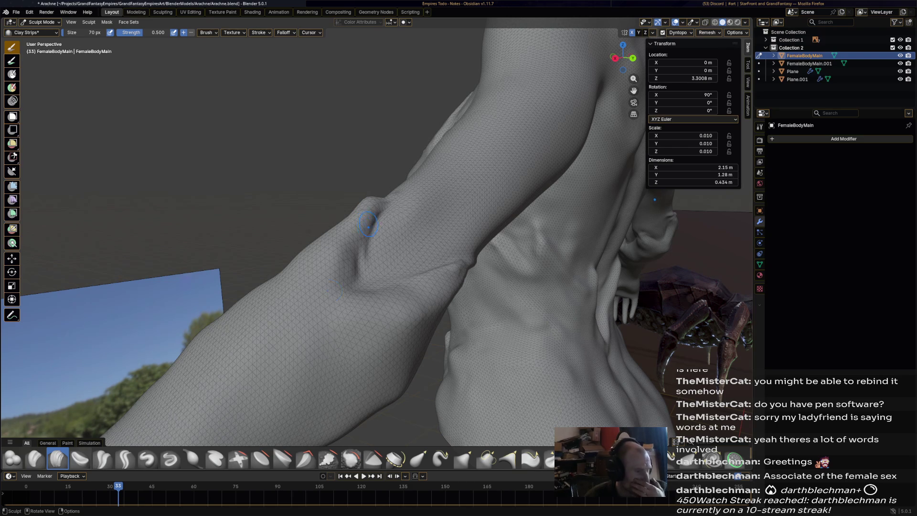
click(170, 459)
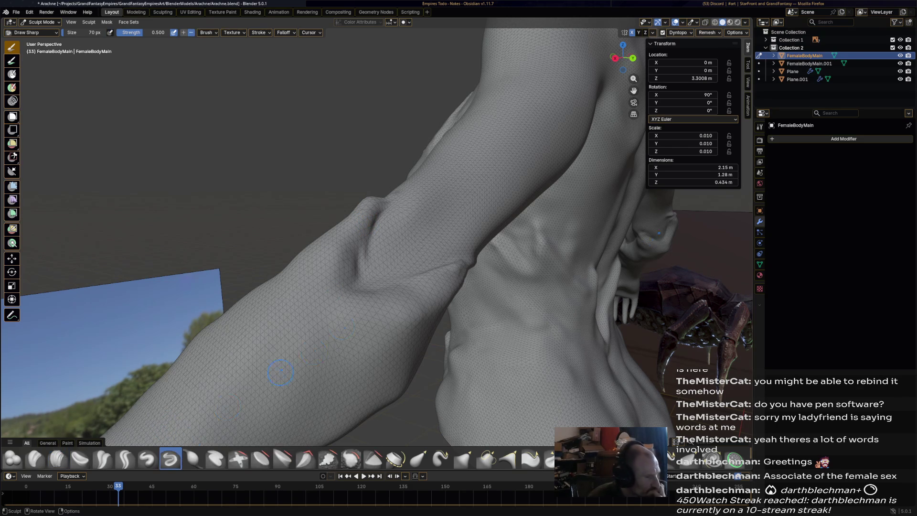
Cut and deepen a sharp Draw Sharp line along the elbow crease
drag(377, 223, 353, 272)
mouse_move(363, 239)
mouse_down()
mouse_move(356, 262)
mouse_move(343, 257)
mouse_move(353, 276)
mouse_up()
drag(377, 221, 353, 279)
mouse_move(368, 234)
mouse_down()
mouse_move(358, 275)
mouse_move(361, 250)
mouse_move(385, 220)
mouse_up()
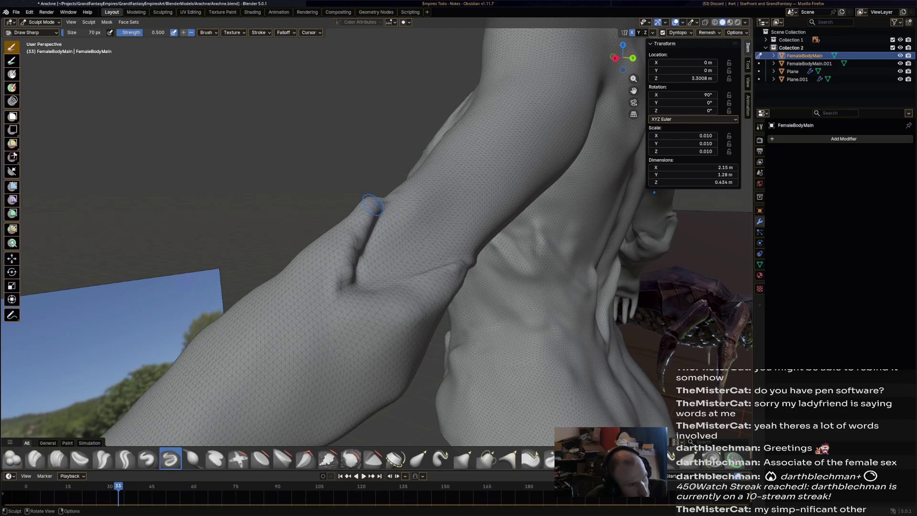
mouse_move(373, 204)
middle_down()
mouse_move(535, 212)
mouse_move(529, 257)
middle_up()
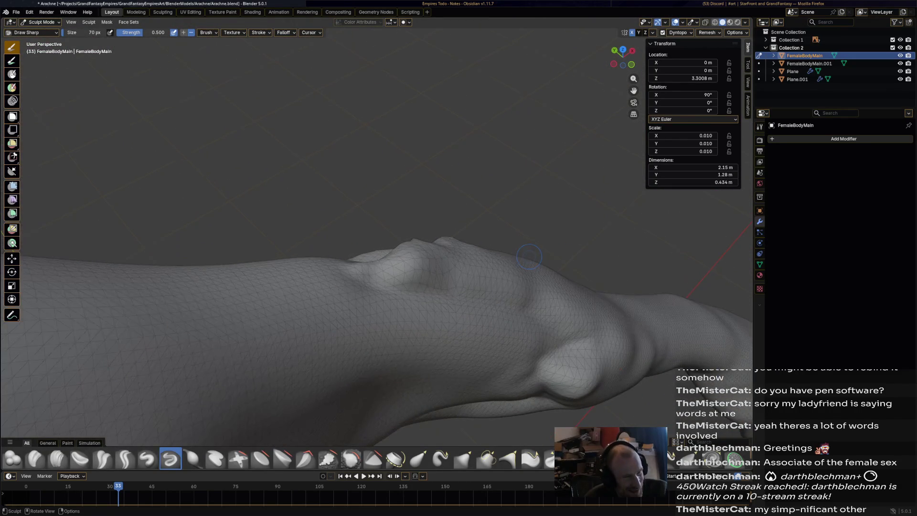
Sharpen the crease on the arm's underside and raise a ridge along it
drag(370, 263, 377, 262)
middle_drag(384, 253, 418, 291)
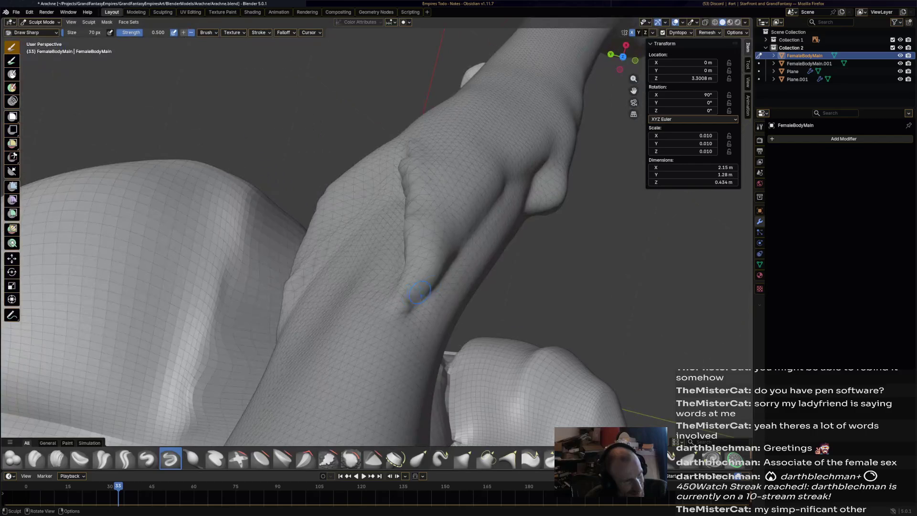
drag(402, 294, 405, 301)
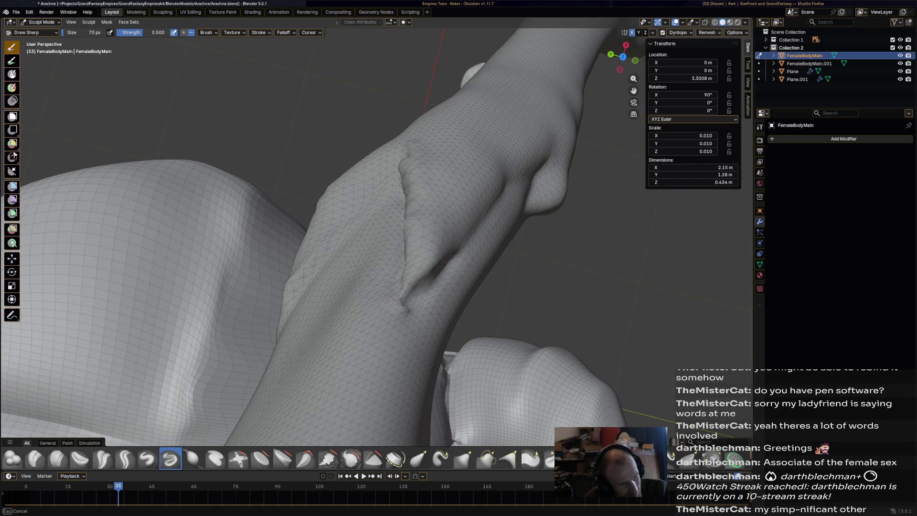
mouse_move(491, 215)
middle_down()
mouse_move(430, 239)
mouse_move(399, 128)
mouse_move(437, 258)
mouse_move(383, 260)
middle_up()
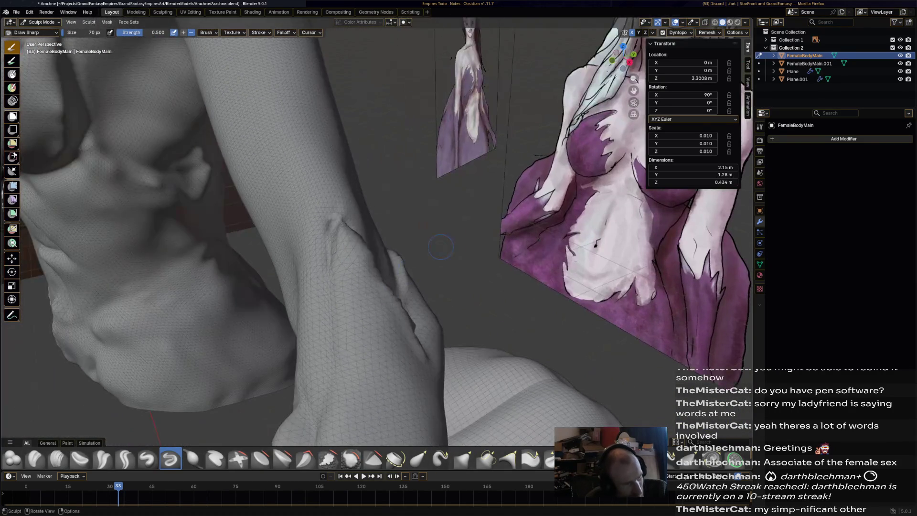
drag(383, 260, 394, 286)
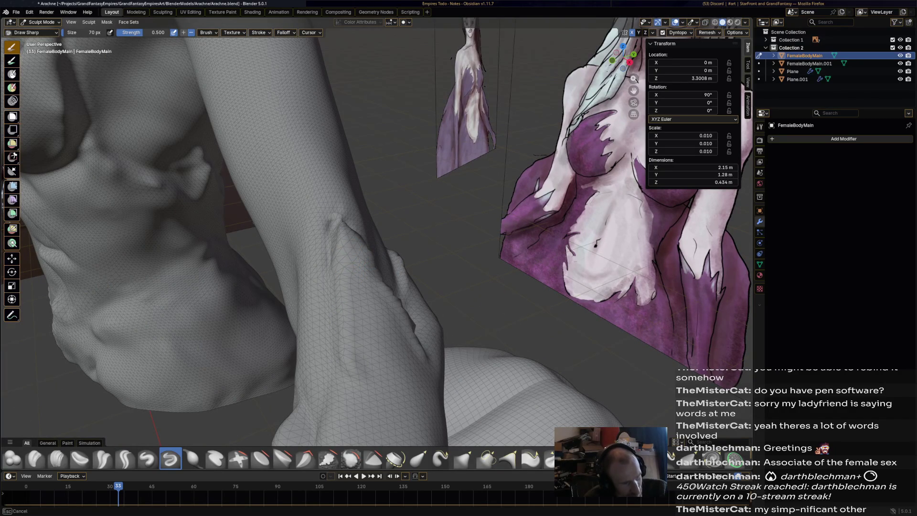
mouse_move(394, 287)
middle_down()
mouse_move(296, 267)
mouse_move(440, 260)
mouse_move(475, 302)
mouse_move(458, 310)
mouse_move(289, 276)
mouse_move(292, 210)
mouse_move(278, 258)
middle_up()
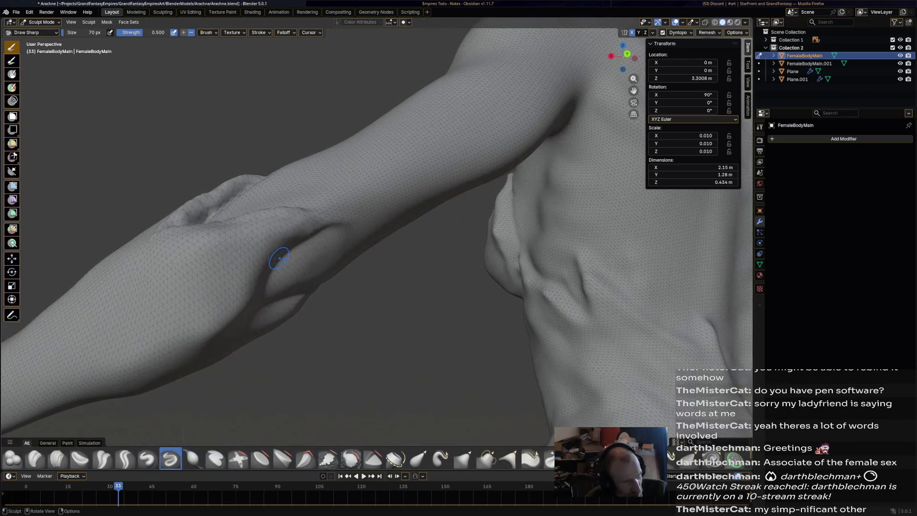
Deepen the forearm crease and the bulge on the lower arm
drag(306, 217, 327, 221)
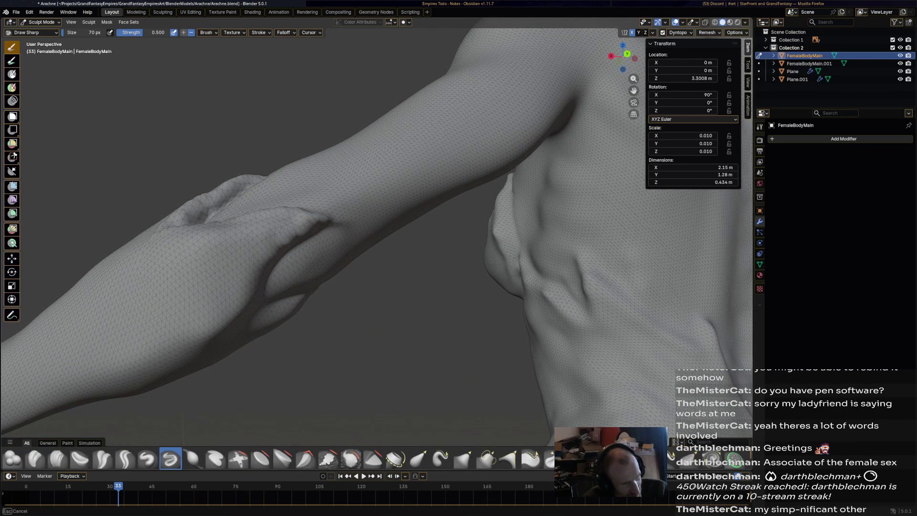
middle_drag(266, 256, 238, 282)
mouse_move(364, 278)
mouse_down()
mouse_move(267, 311)
mouse_move(279, 334)
mouse_up()
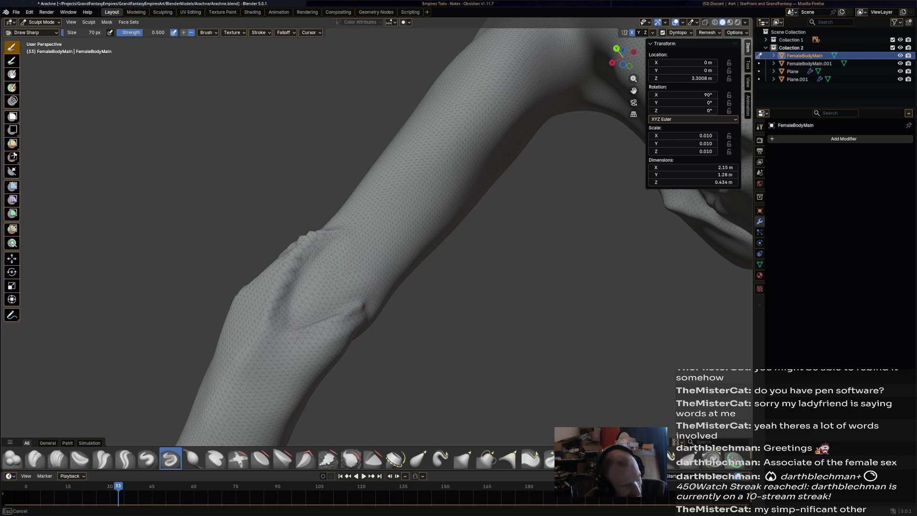
drag(358, 311, 361, 314)
mouse_move(363, 310)
middle_down()
mouse_move(305, 300)
mouse_move(376, 340)
middle_up()
Sculpt and deepen a new fold crease on the forearm
drag(471, 242, 473, 244)
drag(525, 255, 553, 261)
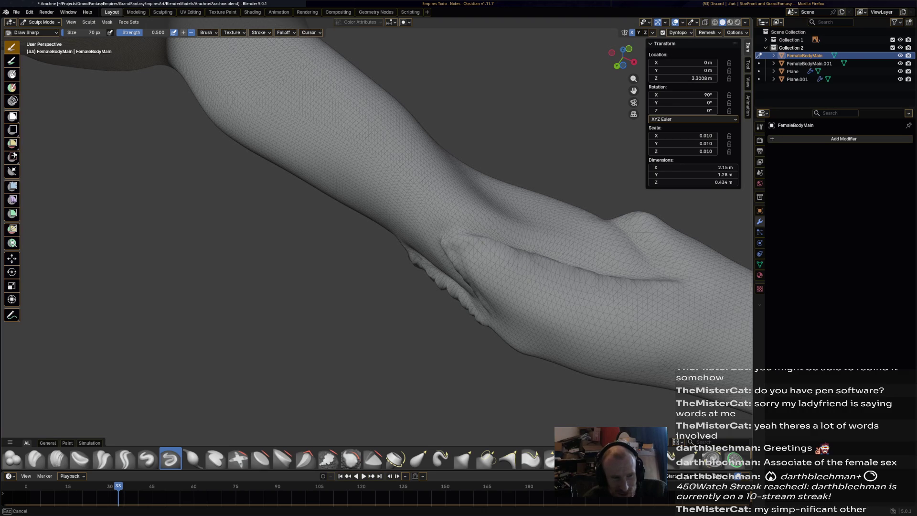
drag(558, 264, 566, 267)
middle_drag(565, 266, 618, 299)
scroll(619, 298, up, 2)
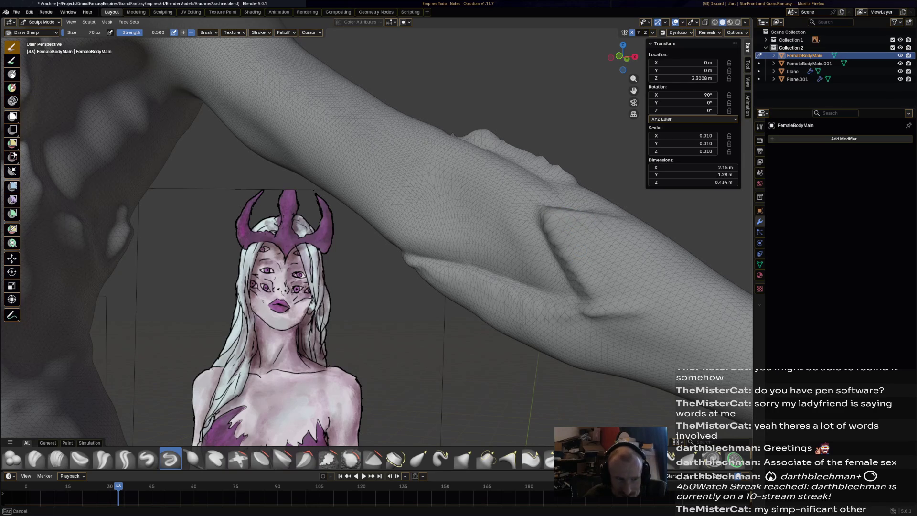
middle_drag(618, 299, 573, 277)
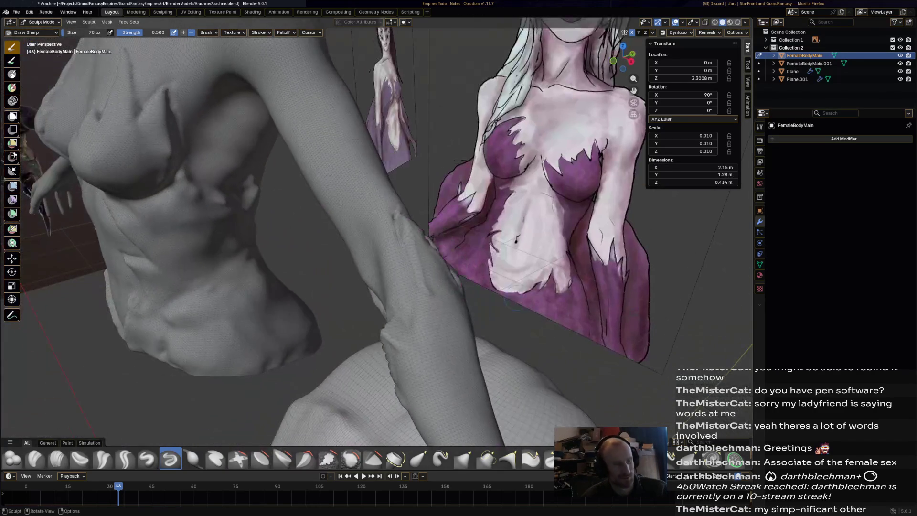
scroll(573, 277, up, 1)
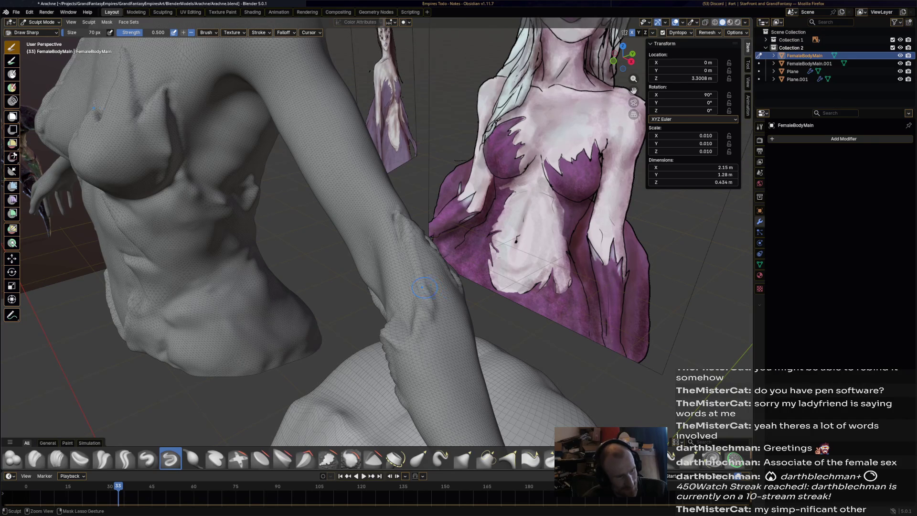
mouse_move(572, 277)
middle_down()
mouse_move(496, 273)
mouse_move(488, 301)
middle_up()
scroll(487, 301, up, 5)
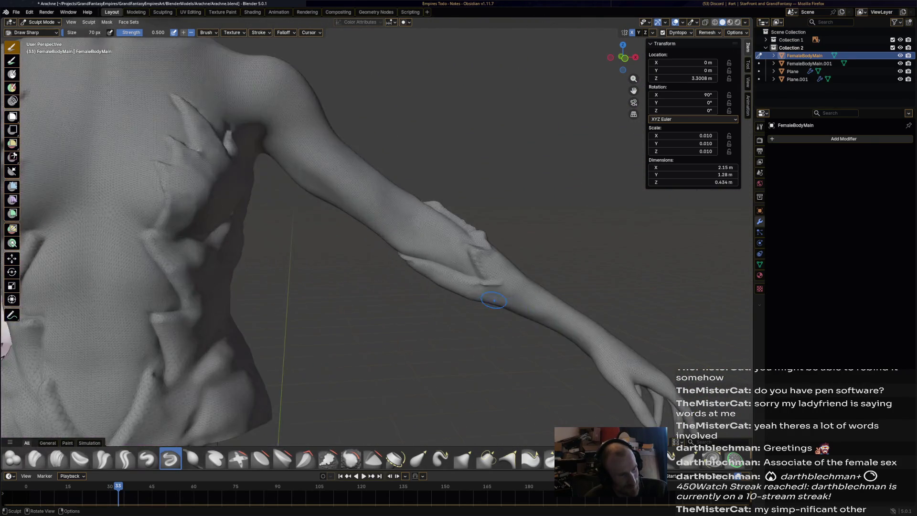
scroll(491, 300, up, 4)
Add small marks and folds where the hand grips the forearm
mouse_move(487, 298)
mouse_down()
mouse_move(472, 277)
mouse_move(482, 305)
mouse_move(549, 334)
mouse_move(620, 339)
mouse_move(466, 301)
mouse_move(611, 361)
mouse_move(678, 346)
mouse_up()
drag(668, 294, 669, 296)
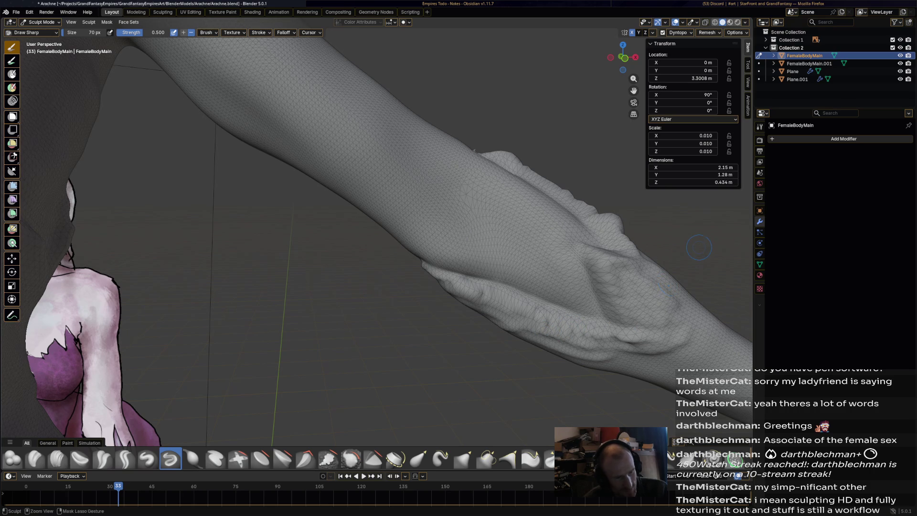
middle_drag(669, 296, 471, 348)
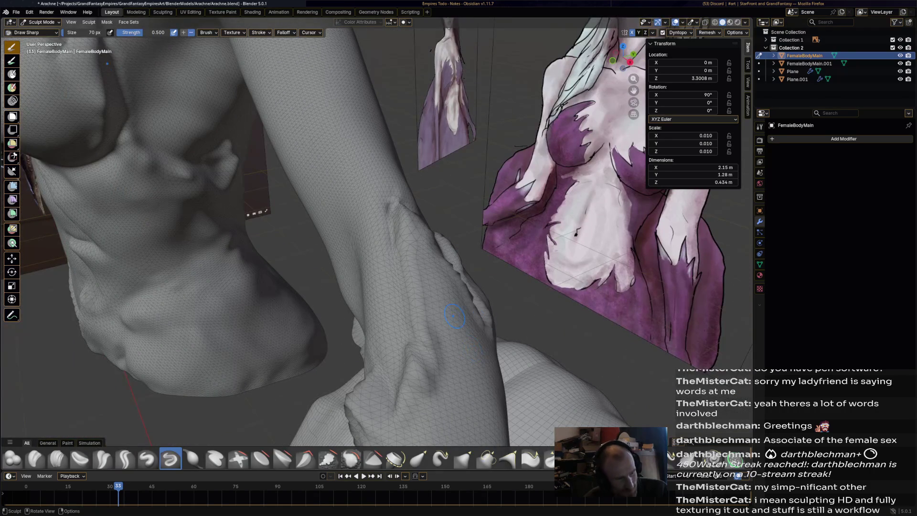
mouse_move(472, 348)
mouse_down()
mouse_move(457, 329)
mouse_move(458, 301)
mouse_move(472, 402)
mouse_move(453, 384)
mouse_up()
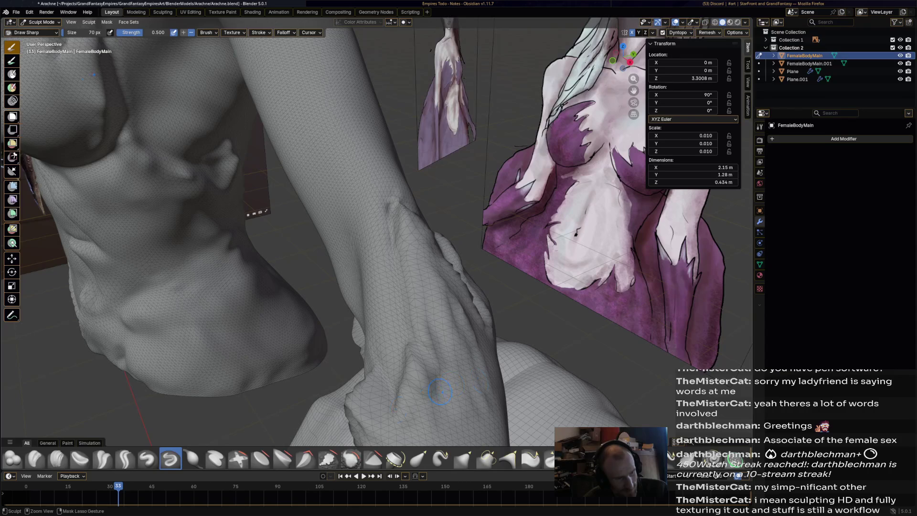
drag(375, 417, 380, 406)
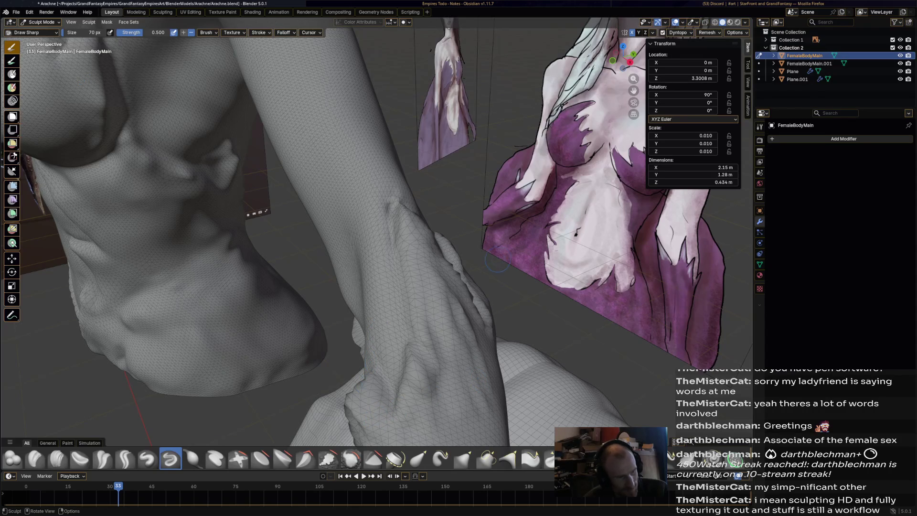
Reshape the edge of the gripping hand with Draw Sharp
middle_drag(474, 332, 505, 258)
drag(414, 225, 414, 225)
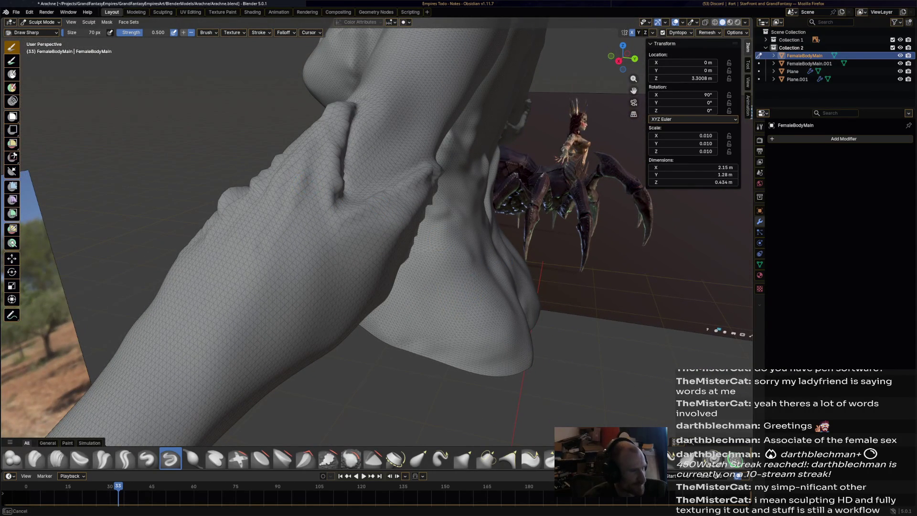
mouse_move(305, 172)
mouse_down()
mouse_move(315, 224)
mouse_move(329, 210)
mouse_move(372, 268)
mouse_move(415, 225)
mouse_up()
middle_drag(416, 224, 453, 191)
middle_drag(521, 243, 534, 245)
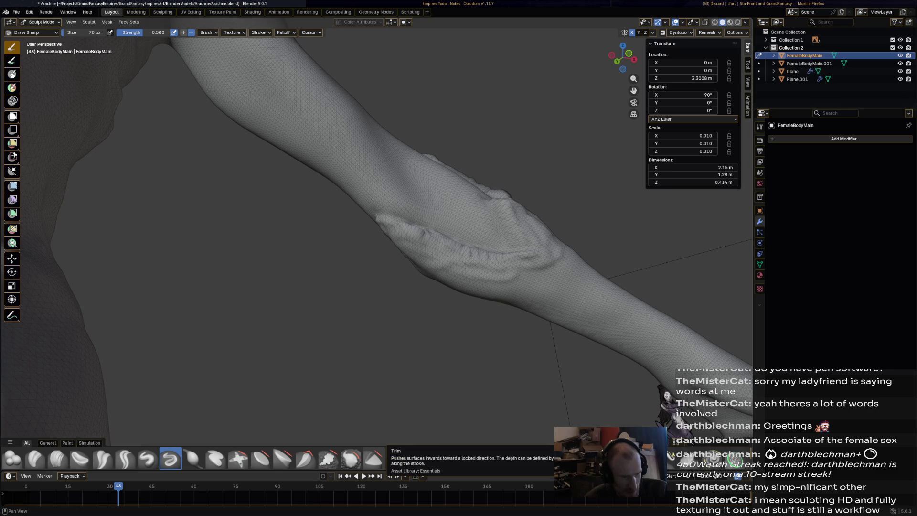
Cut Trim brush creases across the forearm near the wrist
click(372, 458)
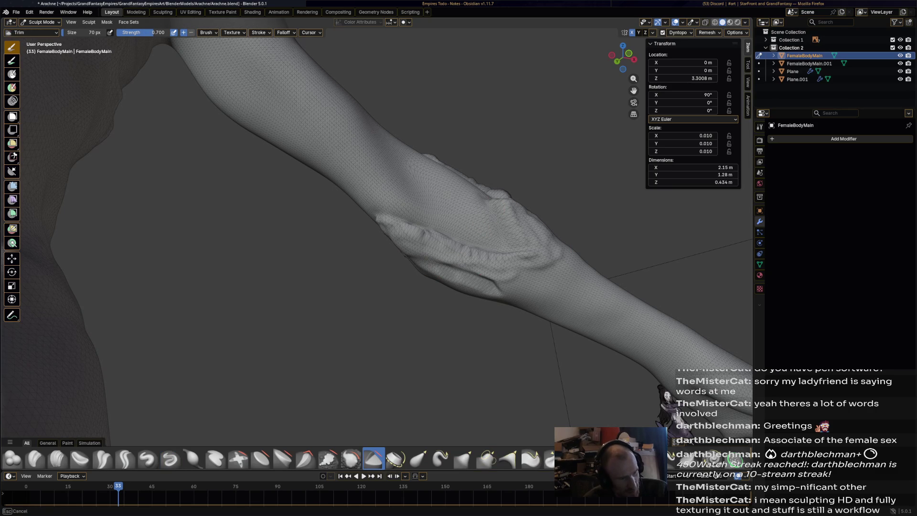
mouse_move(483, 280)
mouse_down()
mouse_move(554, 294)
mouse_move(591, 285)
mouse_up()
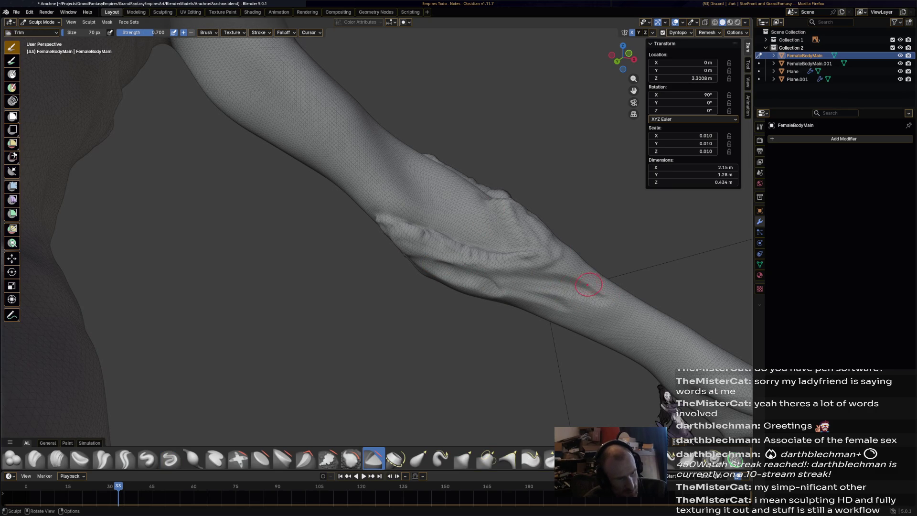
mouse_move(420, 254)
mouse_down()
mouse_move(430, 258)
mouse_move(406, 243)
mouse_up()
mouse_move(463, 286)
mouse_down()
mouse_move(437, 275)
mouse_move(492, 253)
mouse_move(454, 257)
mouse_move(502, 263)
mouse_move(525, 284)
mouse_up()
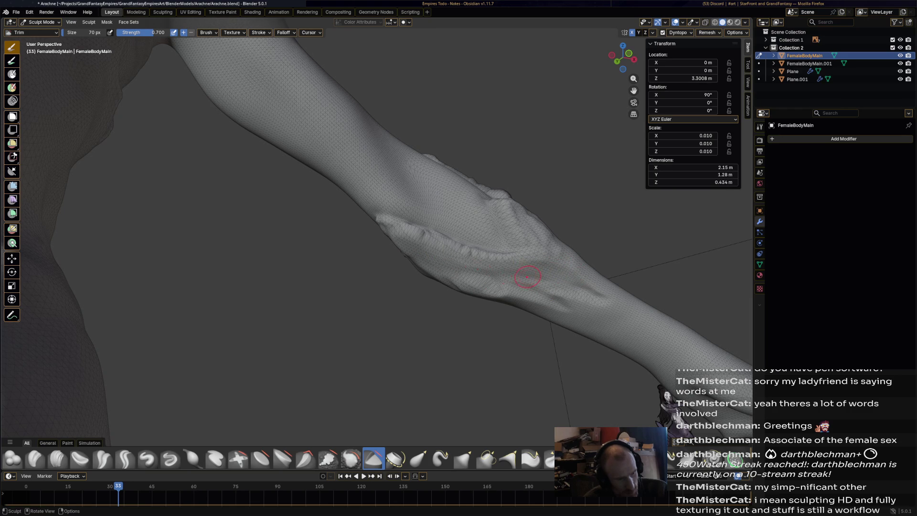
mouse_move(392, 232)
mouse_down()
mouse_move(506, 260)
mouse_move(559, 256)
mouse_up()
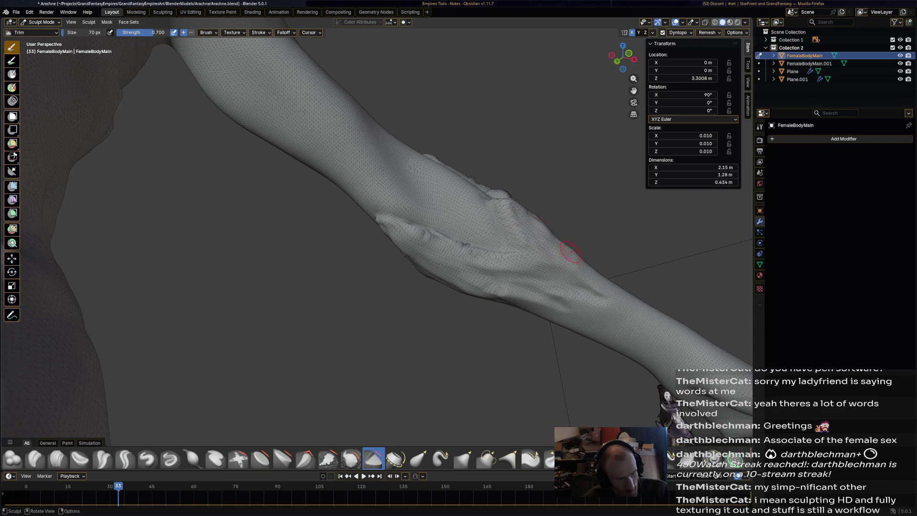
middle_drag(589, 255, 524, 321)
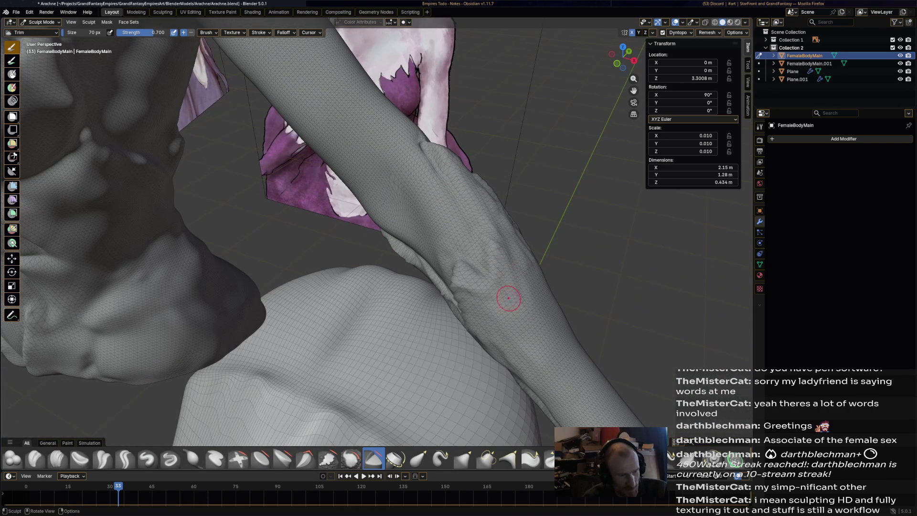
middle_drag(496, 291, 486, 139)
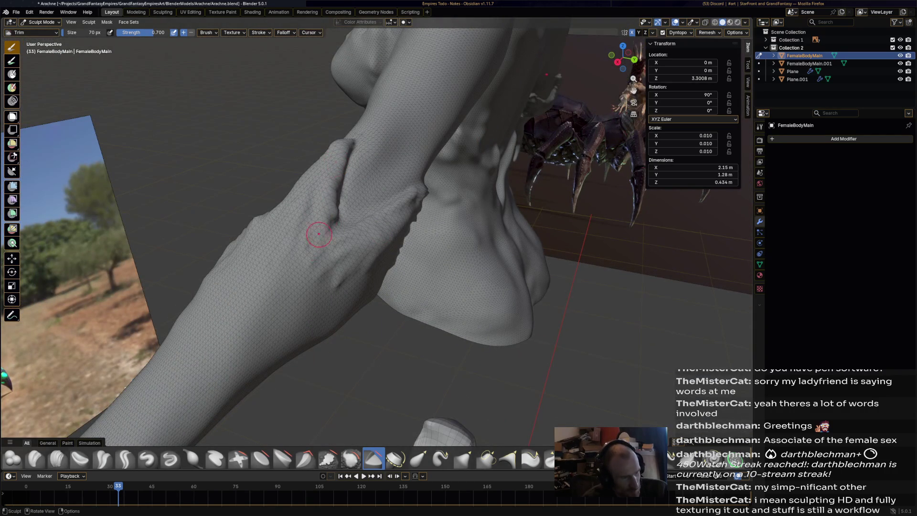
Refine the creases near the wrist and trim the forearm along a line
drag(344, 249, 317, 272)
drag(392, 225, 343, 287)
middle_drag(447, 201, 407, 172)
middle_drag(326, 203, 355, 160)
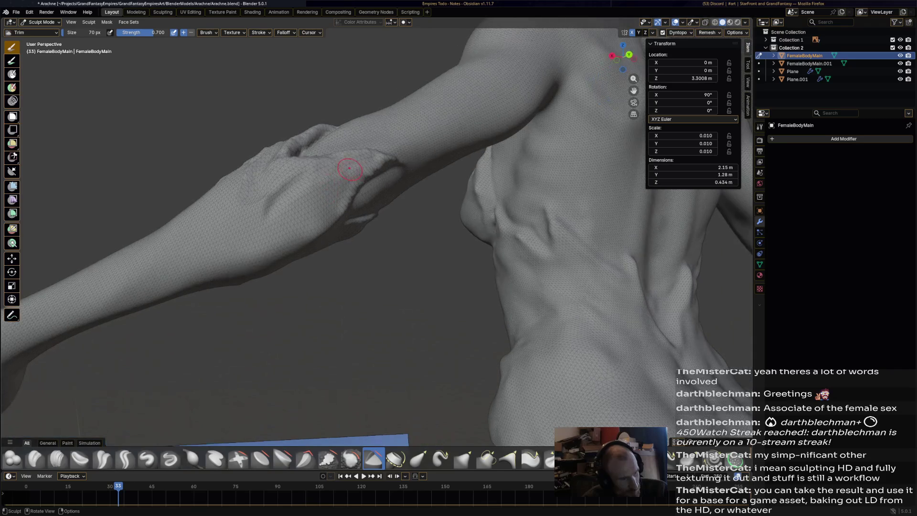
middle_drag(490, 129, 375, 126)
mouse_move(398, 256)
mouse_down()
mouse_move(317, 298)
mouse_move(305, 370)
mouse_move(323, 352)
mouse_up()
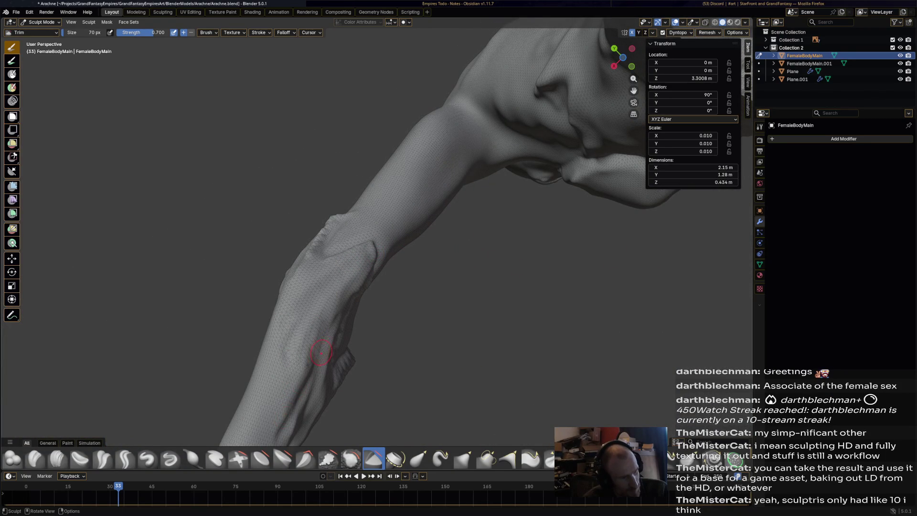
mouse_move(338, 362)
middle_down()
mouse_move(331, 228)
mouse_move(596, 223)
middle_up()
Carve a vein-like ridge down the forearm
middle_drag(461, 361, 461, 362)
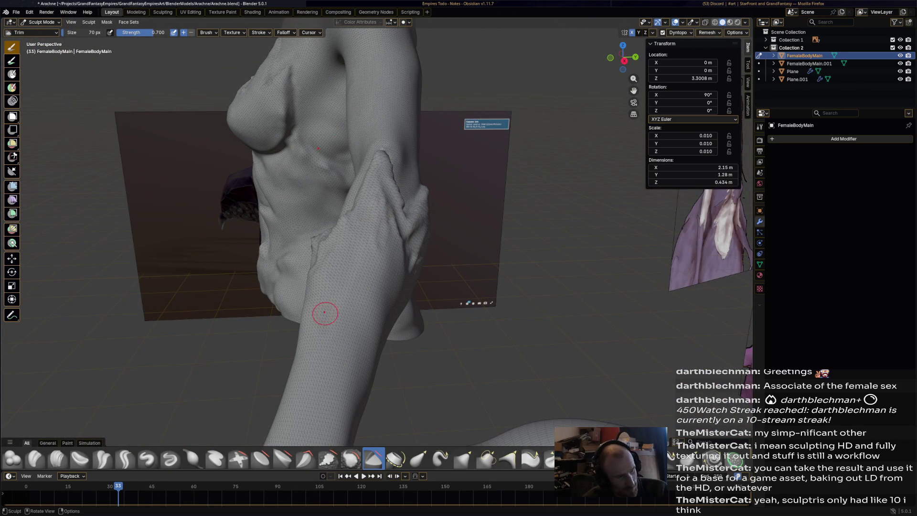
drag(345, 281, 339, 365)
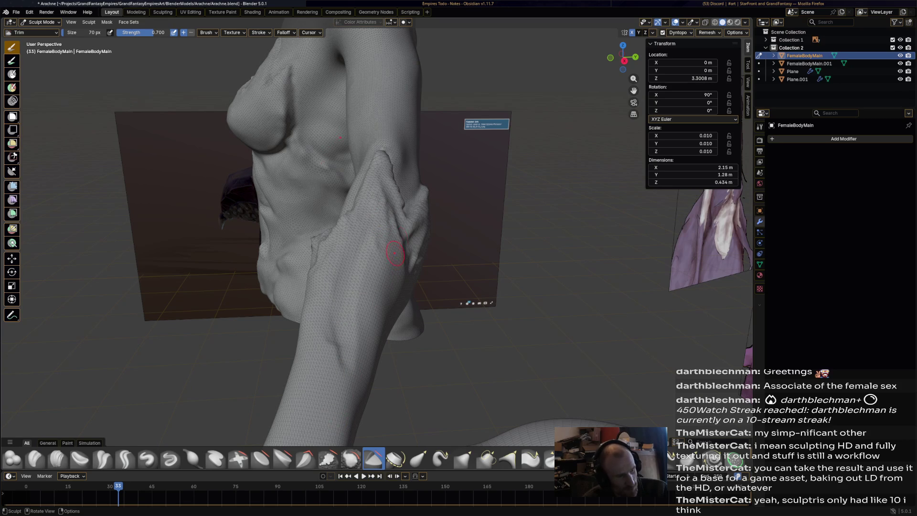
mouse_move(367, 280)
middle_down()
mouse_move(470, 216)
mouse_move(449, 216)
middle_up()
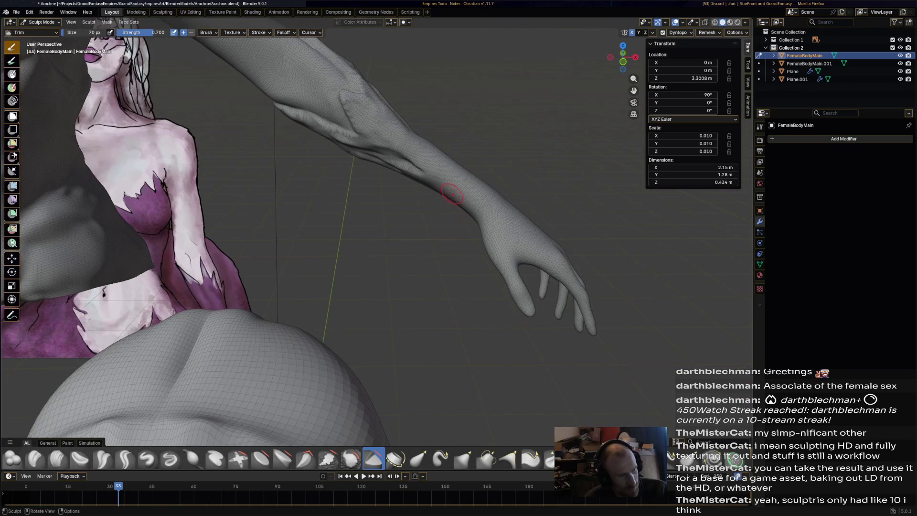
scroll(373, 123, up, 3)
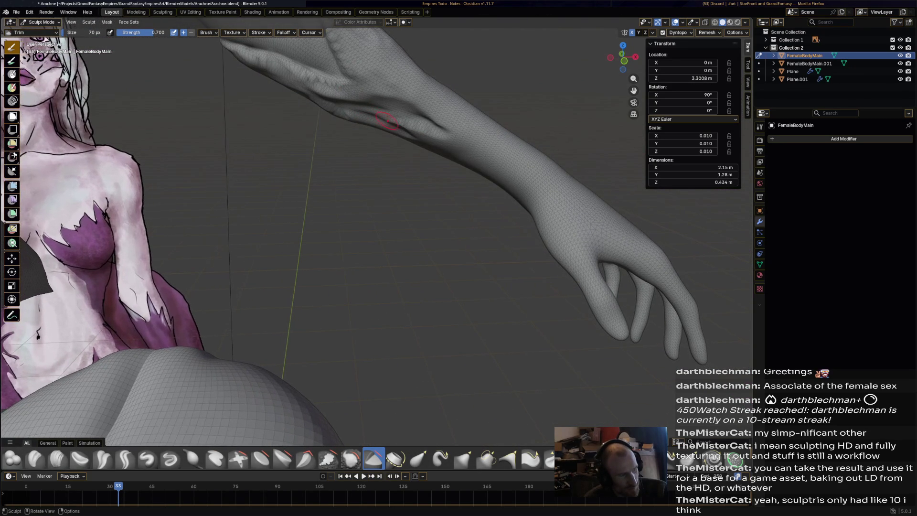
mouse_move(408, 122)
middle_down()
mouse_move(468, 195)
mouse_move(482, 191)
middle_up()
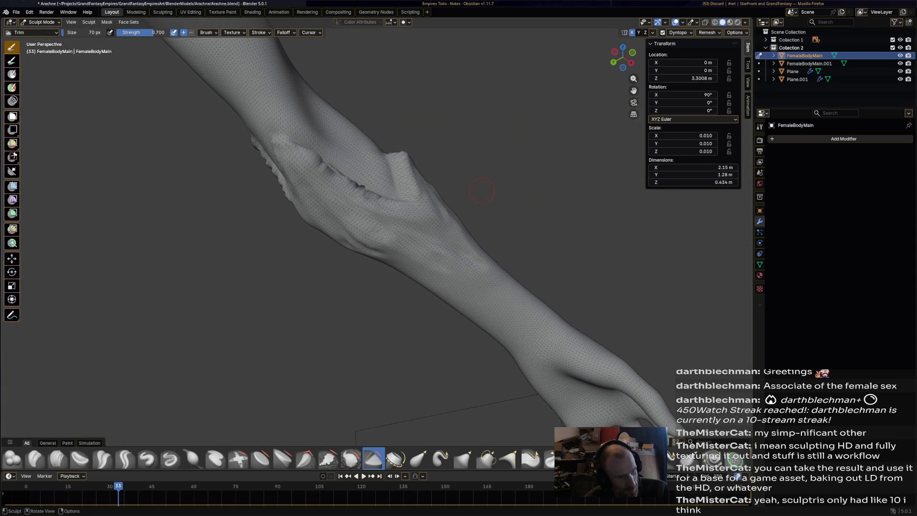
click(351, 458)
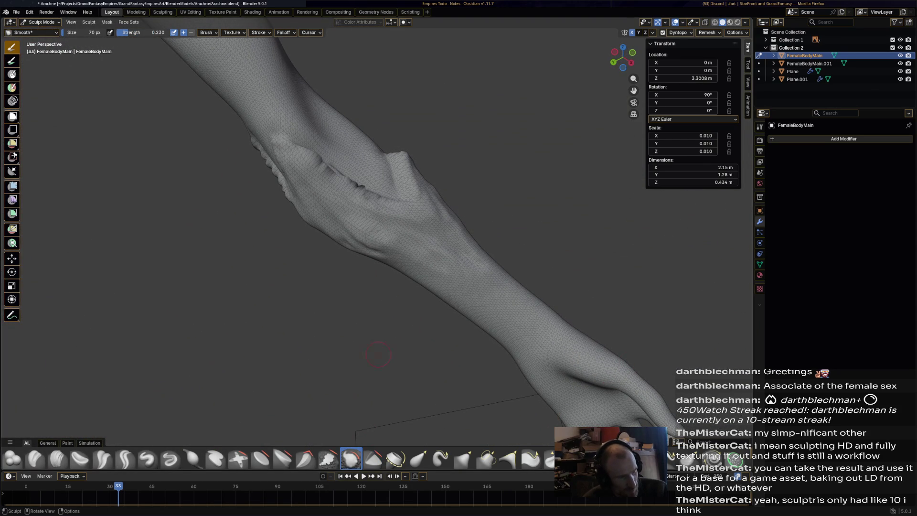
Smooth the forearm crease and the elbow crease with the Smooth brush
drag(331, 187, 306, 162)
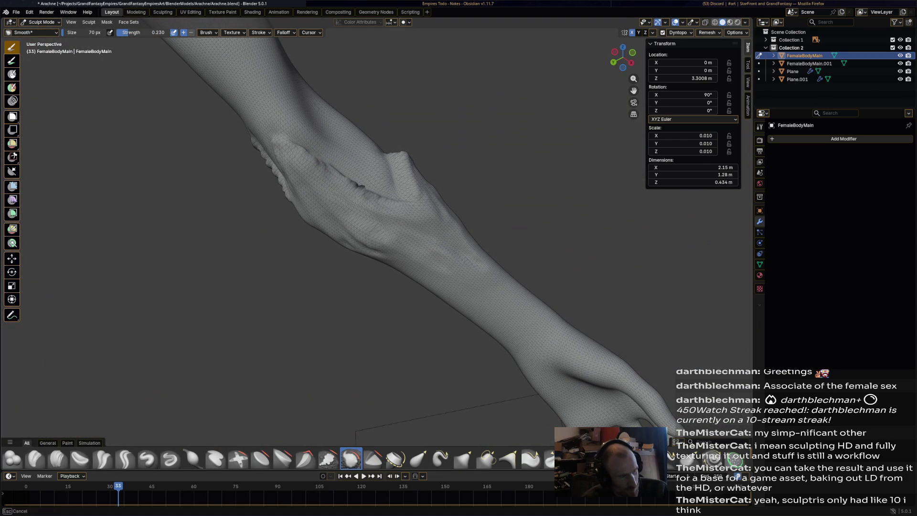
mouse_move(382, 201)
mouse_down()
mouse_move(409, 210)
mouse_move(363, 224)
mouse_up()
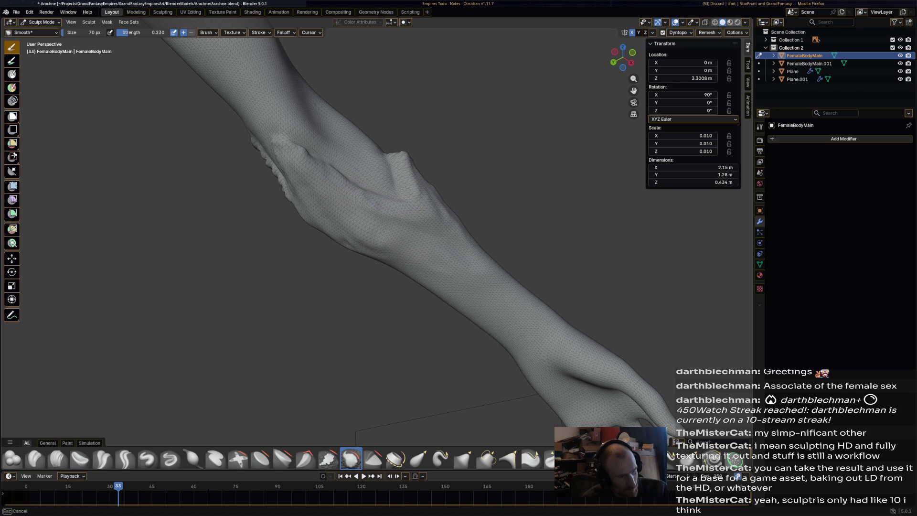
drag(286, 137, 327, 180)
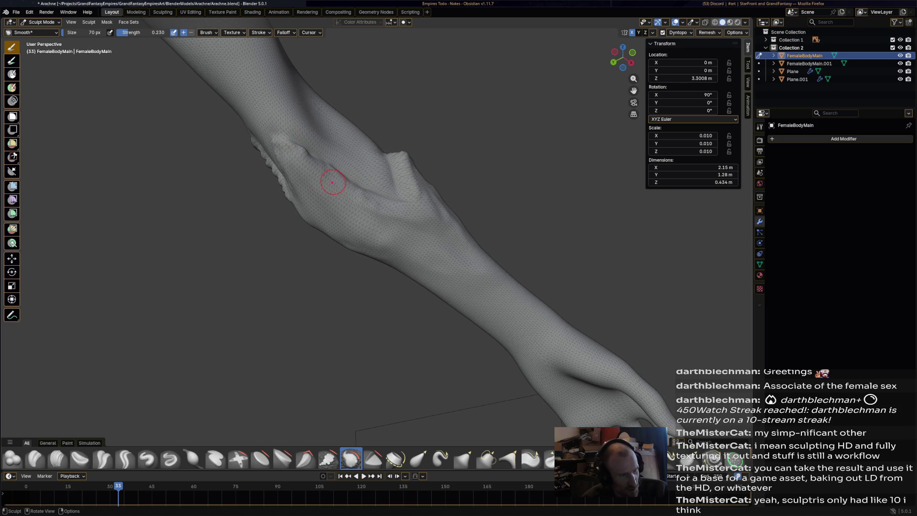
middle_drag(429, 238, 492, 303)
drag(369, 187, 363, 210)
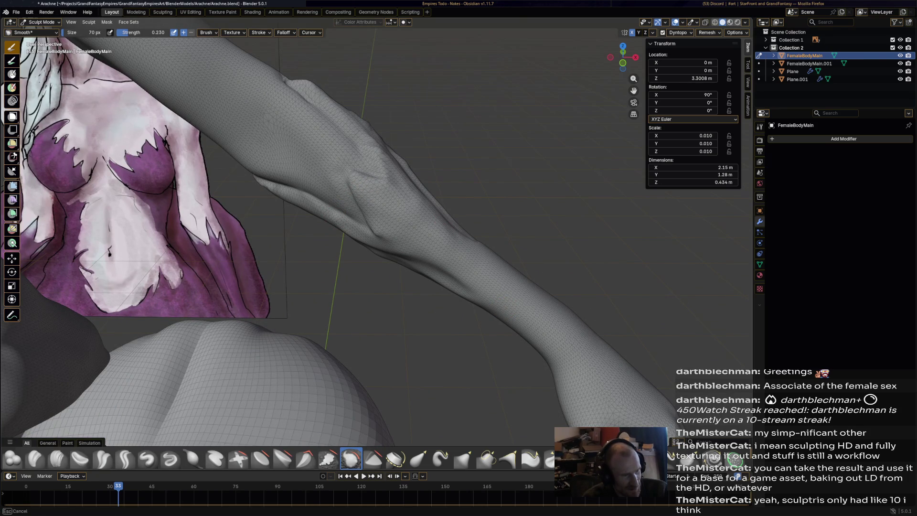
middle_drag(363, 210, 423, 257)
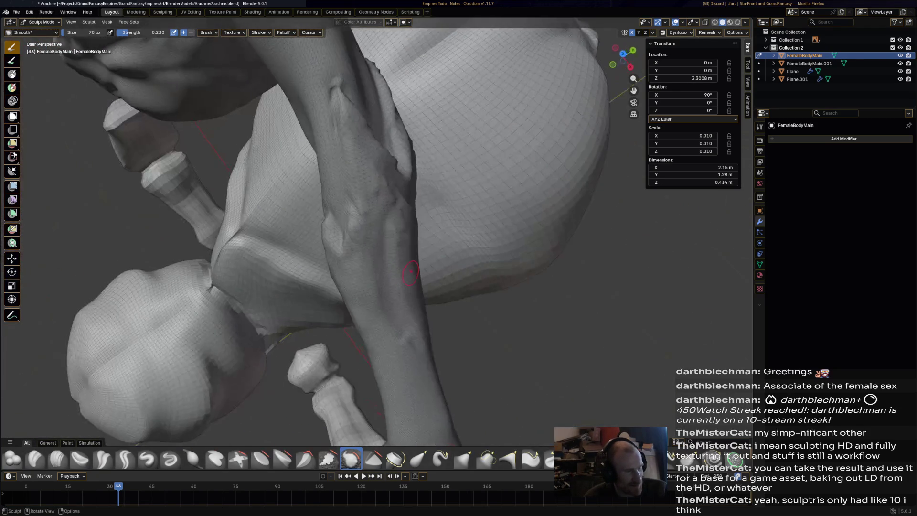
drag(363, 138, 365, 143)
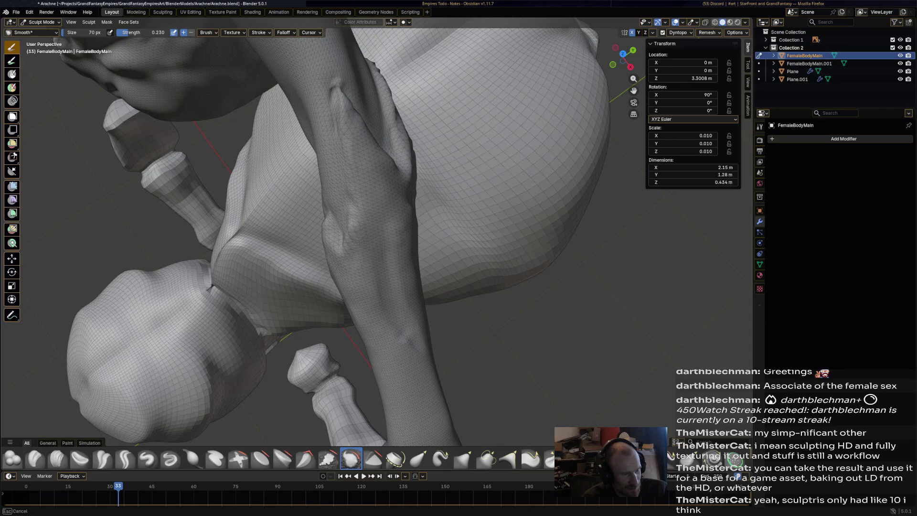
drag(355, 253, 354, 270)
Smooth the remaining forearm and elbow areas, then save Arachne.blend
middle_drag(402, 224, 325, 194)
drag(492, 102, 494, 108)
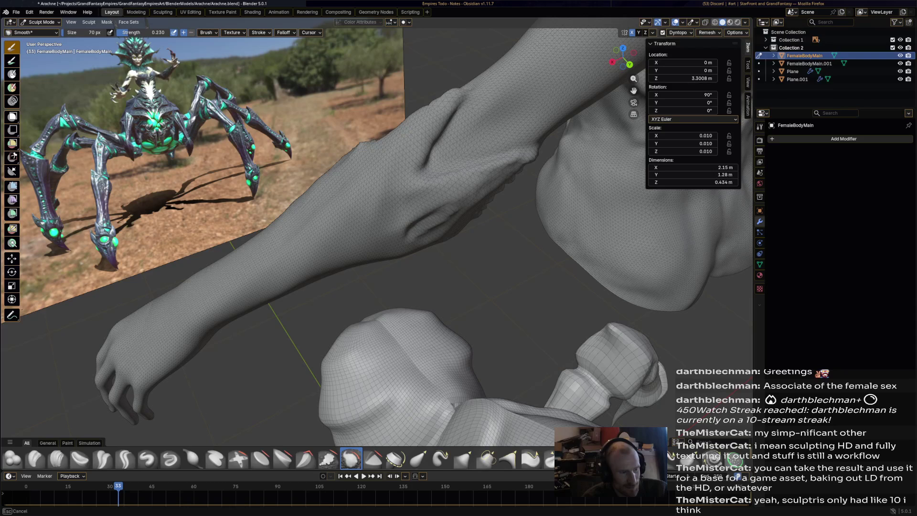
mouse_move(439, 220)
middle_down()
mouse_move(430, 182)
mouse_move(375, 155)
middle_up()
drag(433, 158, 432, 158)
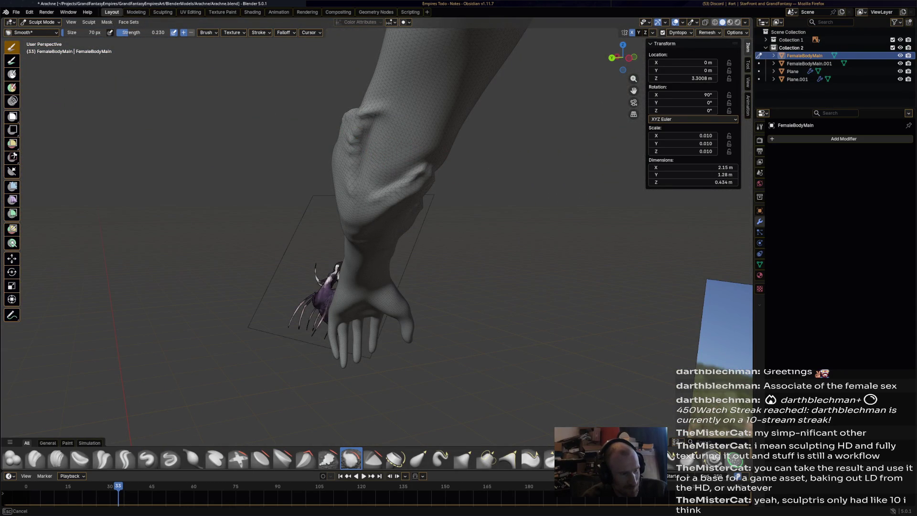
drag(433, 158, 375, 114)
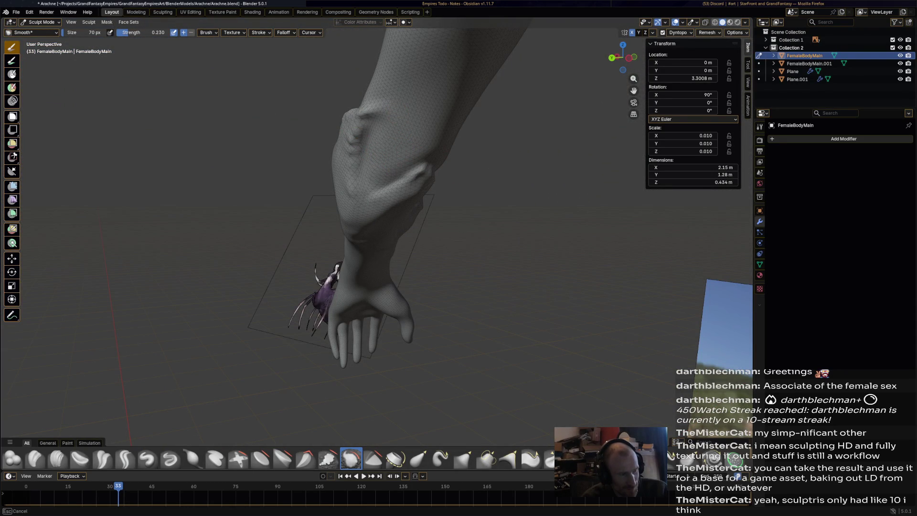
middle_drag(376, 114, 333, 182)
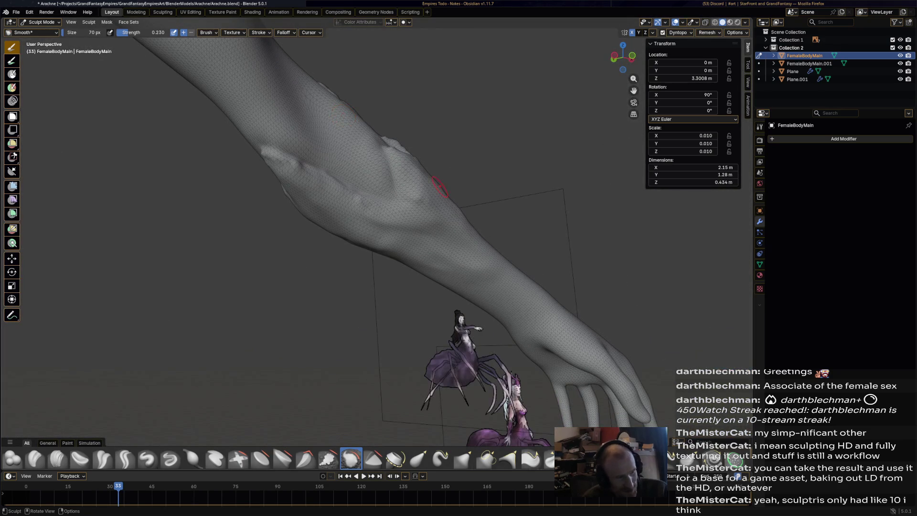
mouse_move(355, 175)
mouse_down()
mouse_move(374, 160)
mouse_move(376, 169)
mouse_up()
mouse_move(376, 170)
middle_down()
mouse_move(456, 231)
mouse_move(2, 315)
mouse_move(573, 286)
mouse_move(501, 268)
mouse_move(462, 221)
middle_up()
key(ctrl+s)
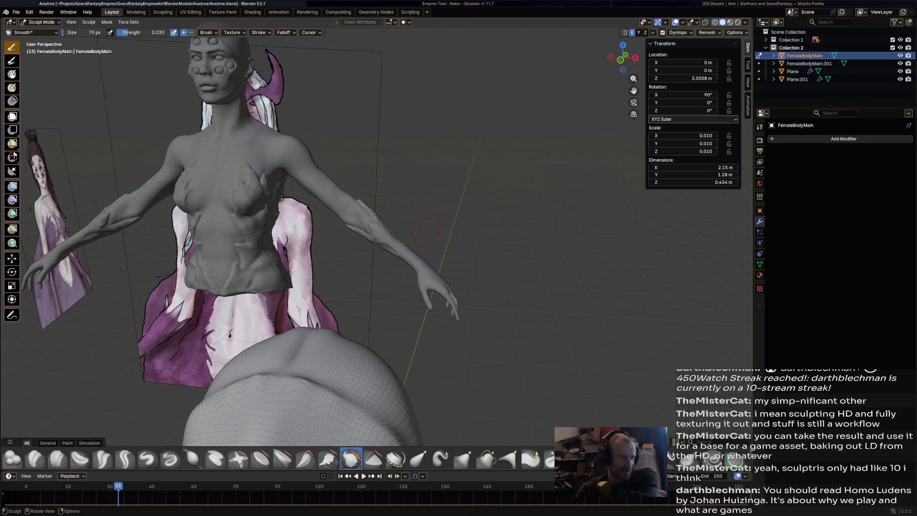
mouse_move(427, 234)
middle_down()
mouse_move(688, 233)
mouse_move(467, 290)
middle_up()
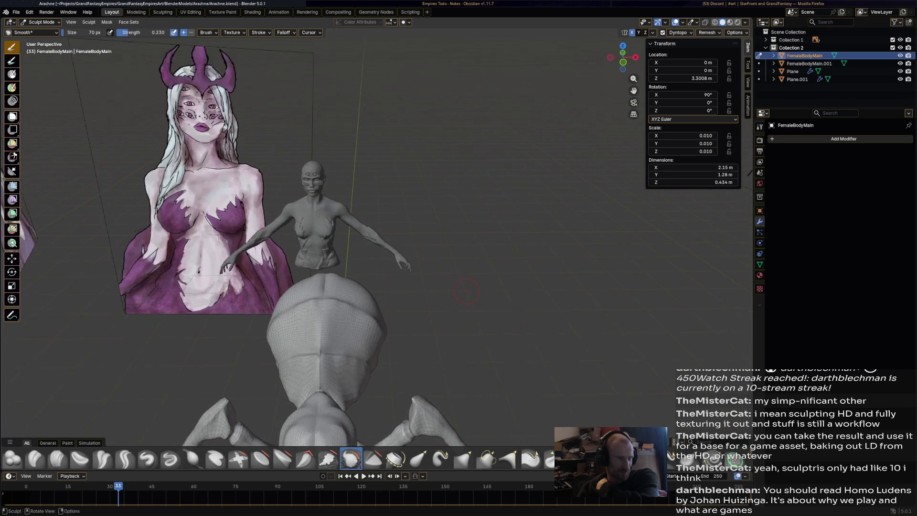
scroll(467, 290, up, 5)
scroll(477, 298, down, 5)
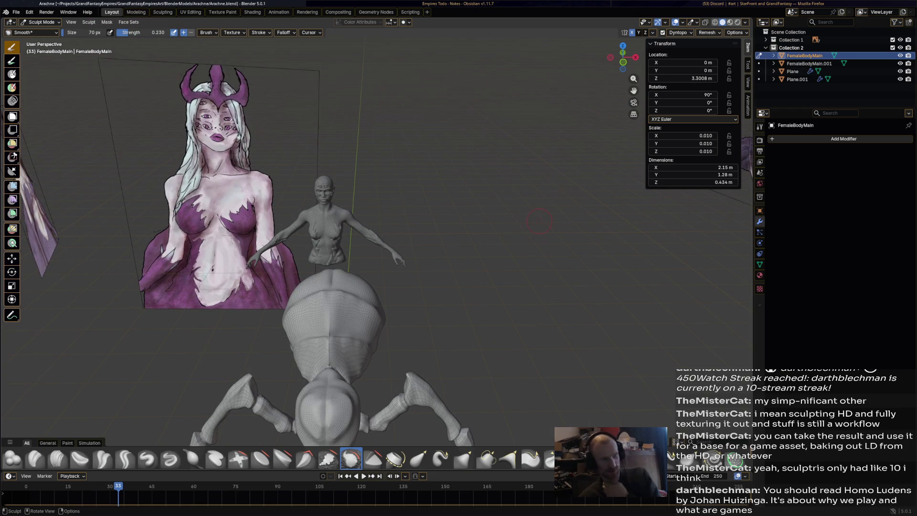
scroll(478, 301, up, 5)
mouse_move(489, 313)
shift+middle_down()
mouse_move(420, 182)
mouse_move(382, 143)
mouse_move(437, 294)
shift+middle_up()
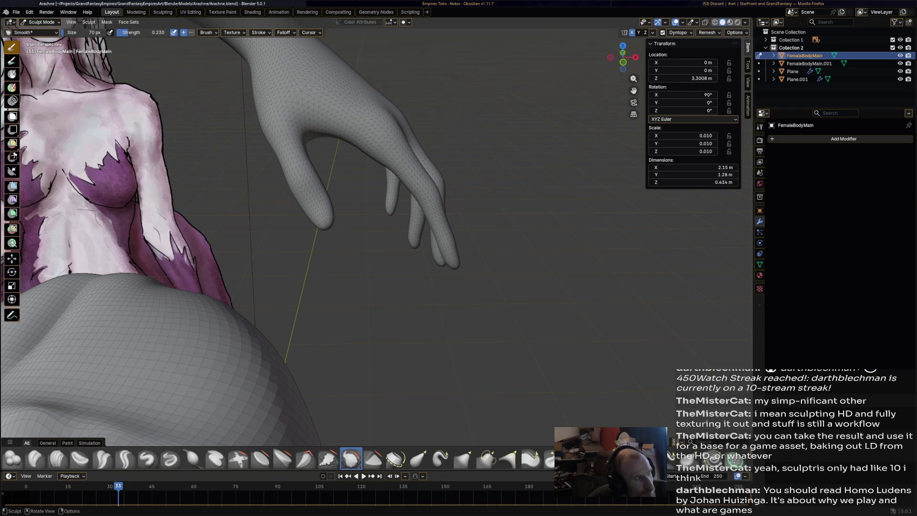
click(41, 22)
click(440, 458)
Pull a fingertip into a longer shape, then briefly try Clay and Blob brushes
mouse_move(409, 379)
middle_down()
mouse_move(342, 231)
mouse_move(321, 212)
middle_up()
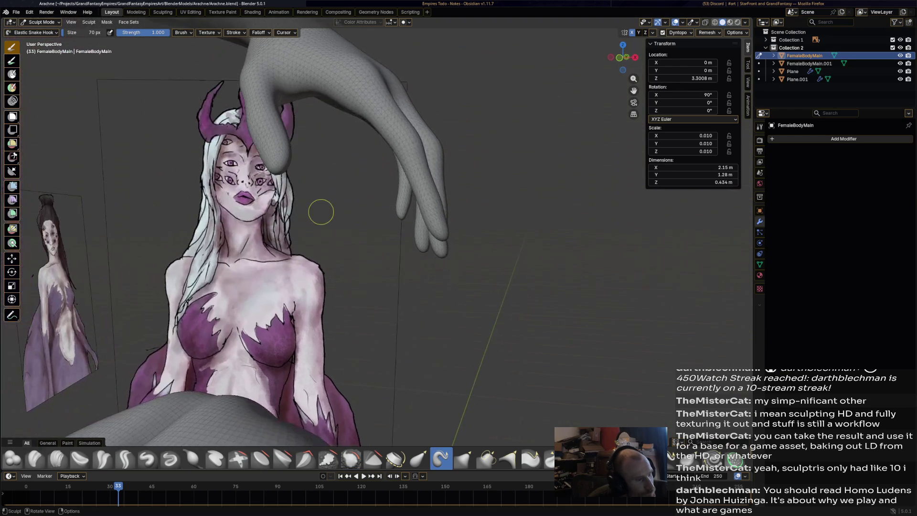
drag(280, 170, 292, 199)
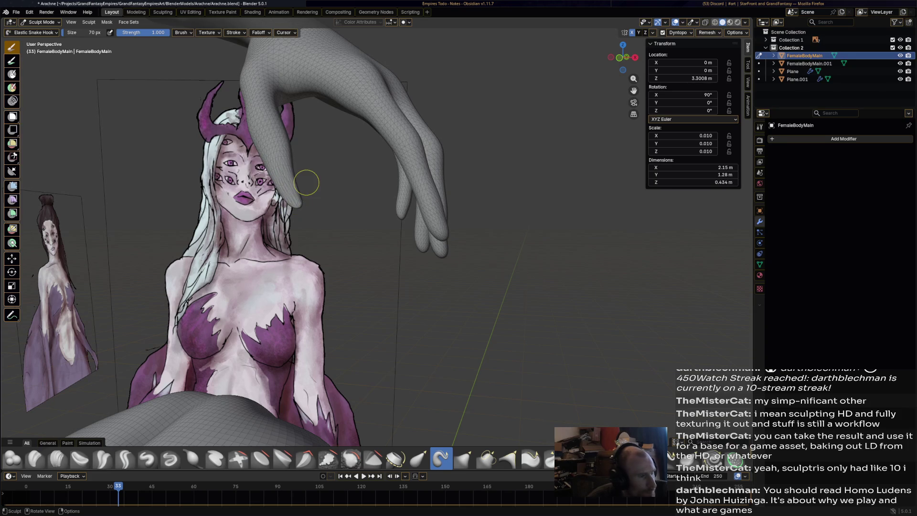
middle_drag(287, 180, 261, 190)
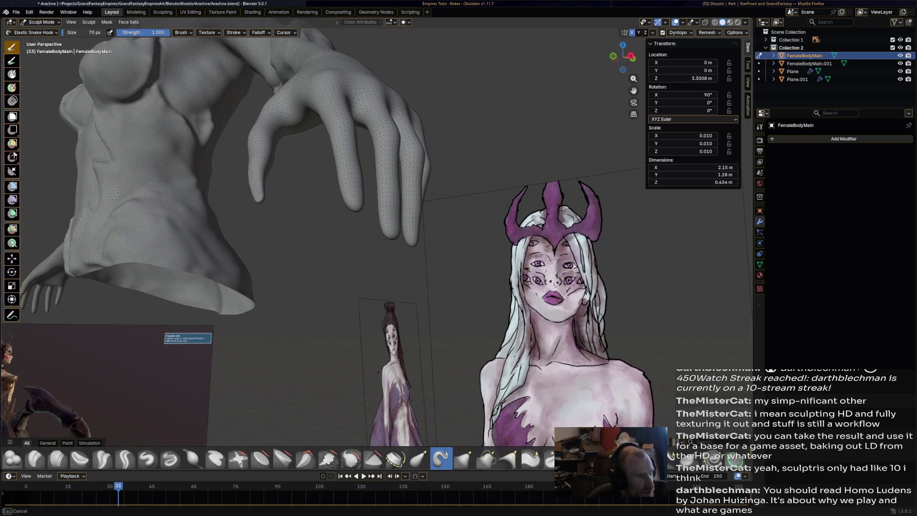
mouse_move(348, 202)
middle_down()
mouse_move(429, 235)
mouse_move(420, 225)
mouse_move(391, 231)
mouse_move(88, 411)
middle_up()
click(36, 457)
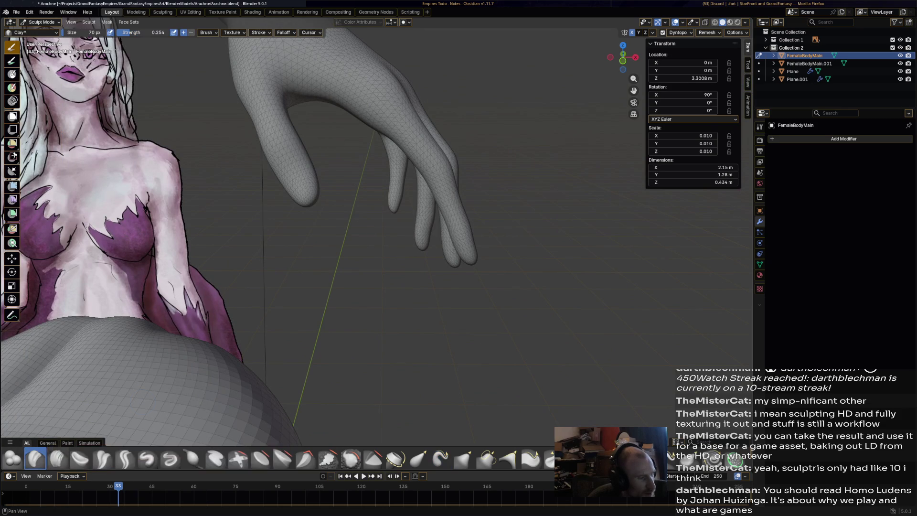
middle_drag(315, 263, 249, 267)
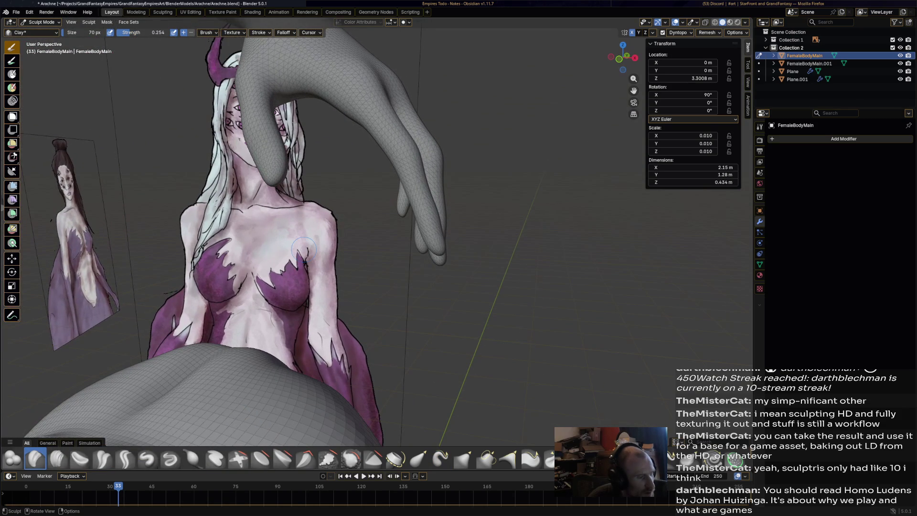
click(13, 457)
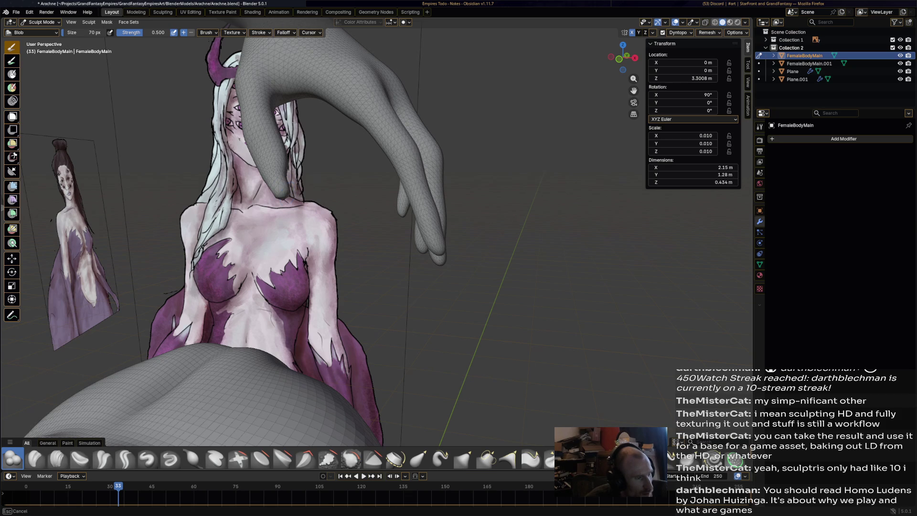
Stretch the fingertips further downward with Elastic Snake Hook
click(440, 457)
drag(284, 197, 293, 218)
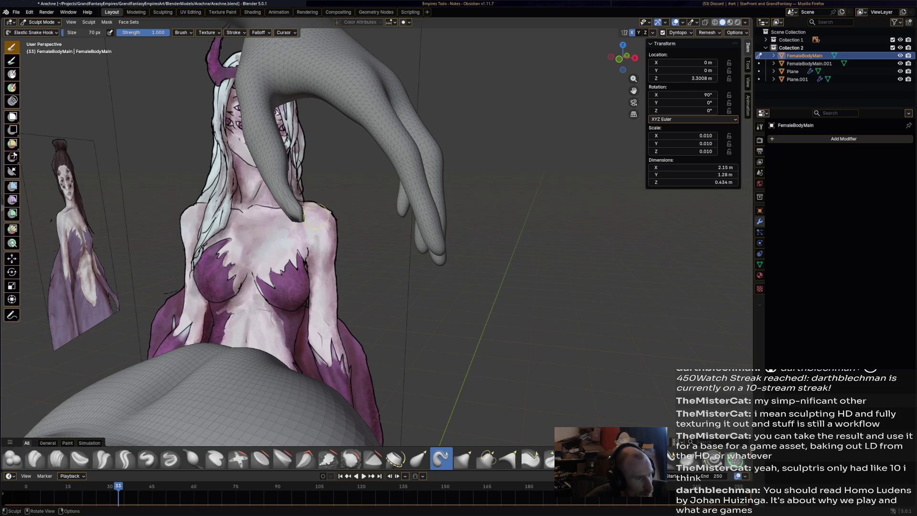
mouse_move(400, 196)
middle_down()
mouse_move(382, 200)
mouse_move(454, 196)
mouse_move(472, 201)
mouse_move(465, 213)
middle_up()
scroll(447, 223, up, 5)
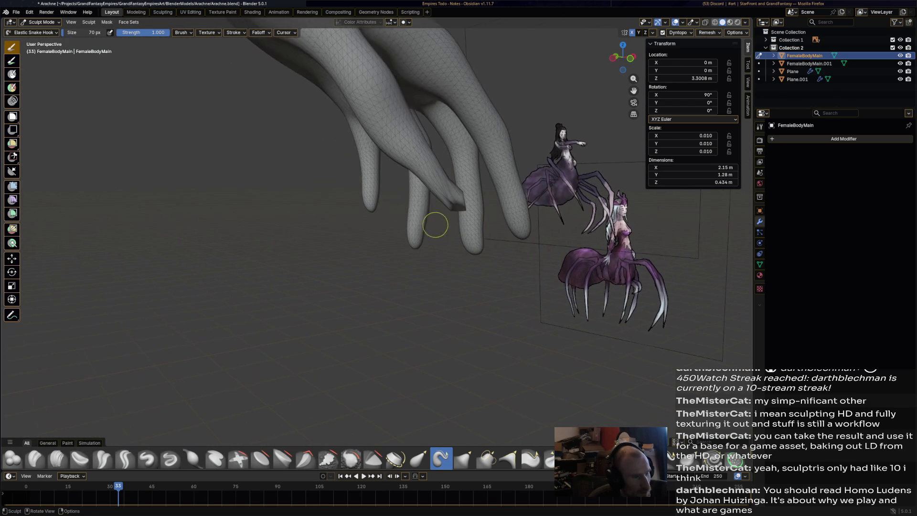
middle_drag(444, 225, 438, 223)
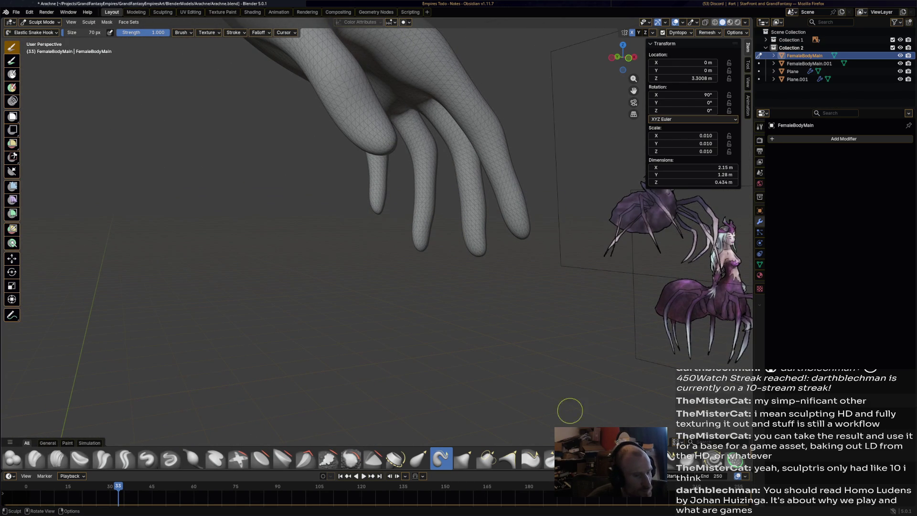
Taper the index fingertip into a point with the Pull and Elastic Snake Hook brushes
key(k)
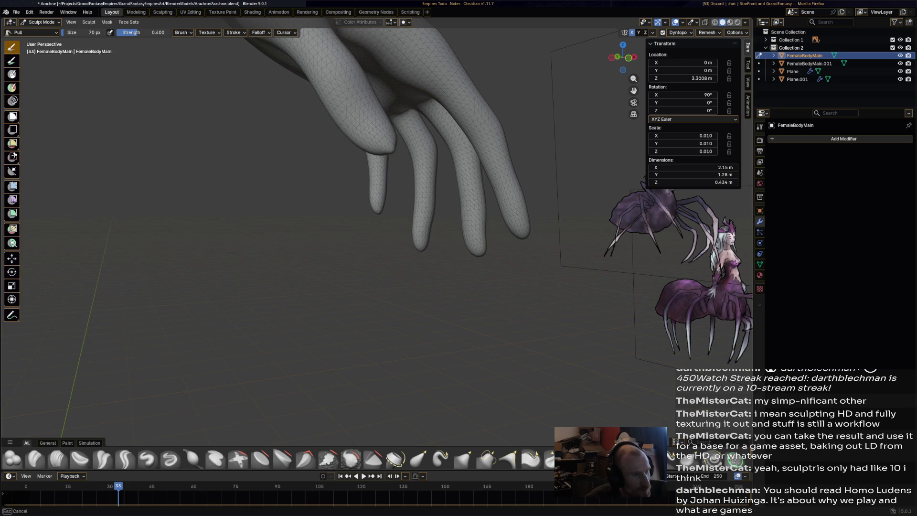
drag(395, 159, 392, 143)
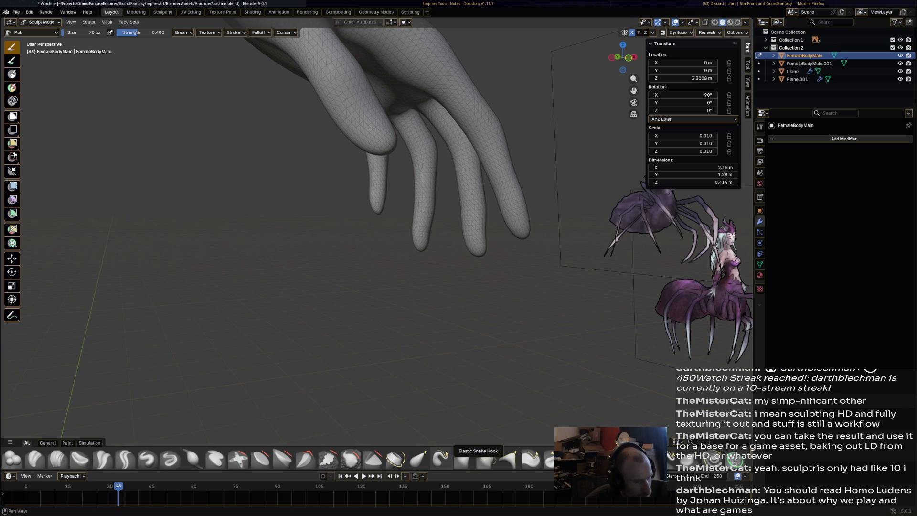
click(440, 459)
drag(394, 145, 410, 172)
scroll(500, 170, down, 8)
scroll(484, 180, up, 8)
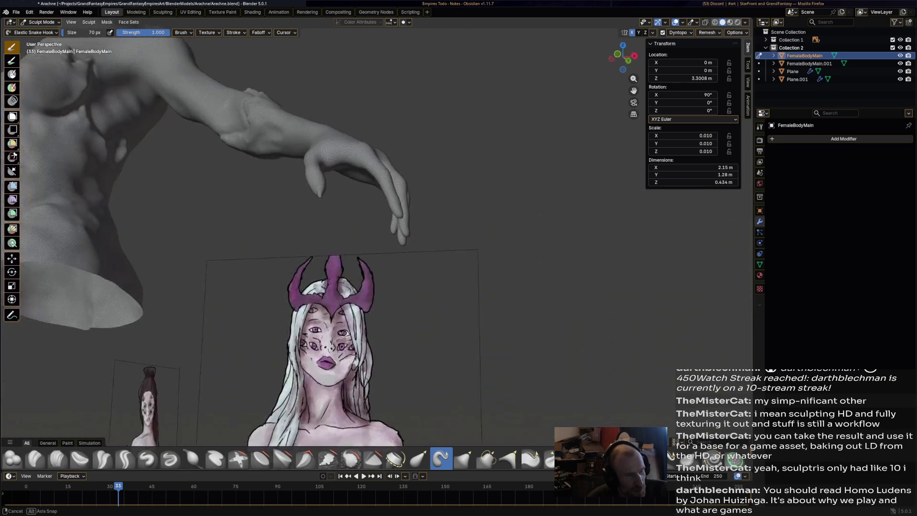
mouse_move(432, 231)
middle_down()
mouse_move(420, 231)
mouse_move(473, 198)
mouse_move(387, 203)
middle_up()
mouse_move(226, 204)
mouse_down()
mouse_move(250, 206)
mouse_move(244, 201)
mouse_move(264, 196)
mouse_move(266, 208)
mouse_move(246, 202)
mouse_move(241, 220)
mouse_up()
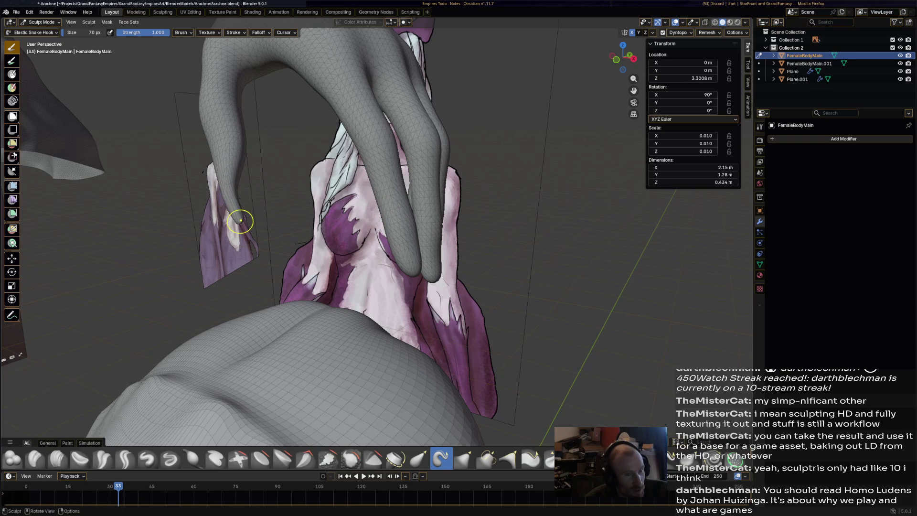
drag(243, 189, 241, 184)
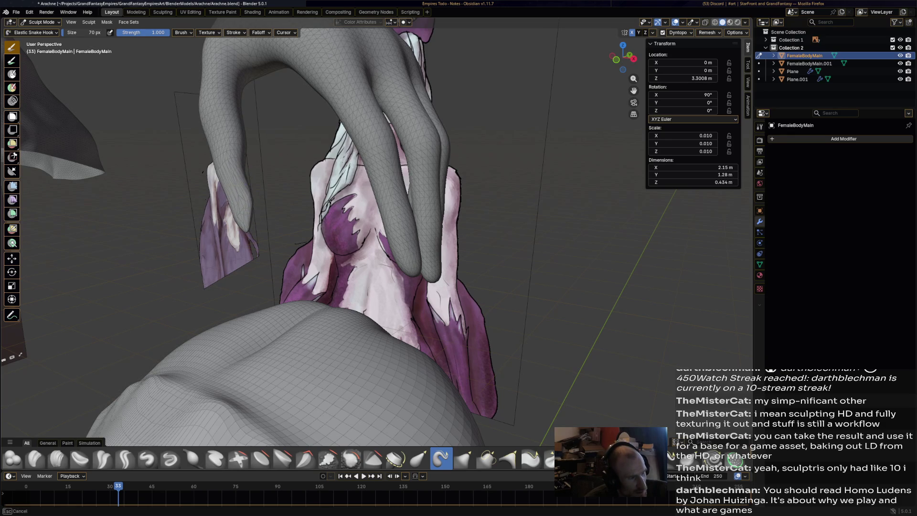
Redo the left and leftmost fingertips as longer, sharper tapered points
drag(242, 191, 244, 189)
middle_drag(278, 190, 420, 205)
mouse_move(477, 167)
middle_down()
mouse_move(497, 153)
mouse_move(547, 239)
middle_up()
mouse_move(339, 188)
mouse_down()
mouse_move(343, 203)
mouse_move(372, 210)
mouse_move(379, 199)
mouse_move(395, 248)
mouse_up()
key(ctrl+z)
key(ctrl+z)
key(ctrl+z)
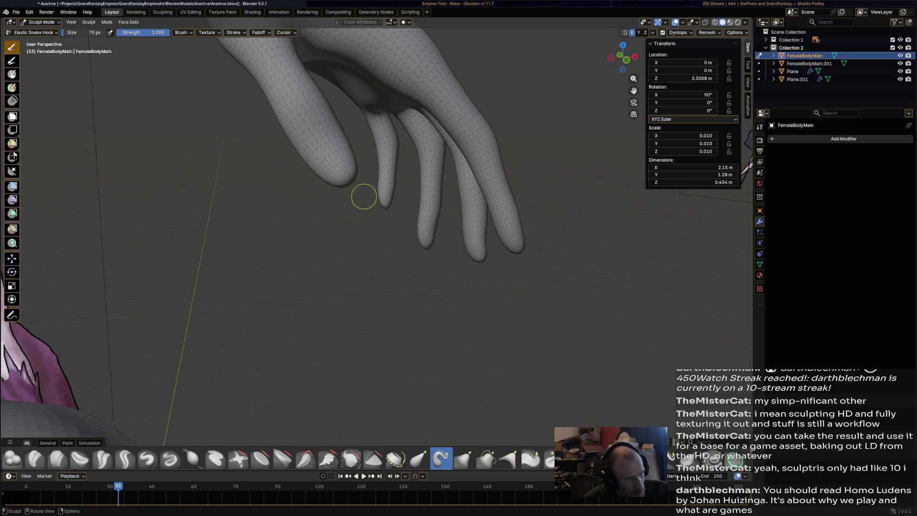
drag(350, 182, 358, 193)
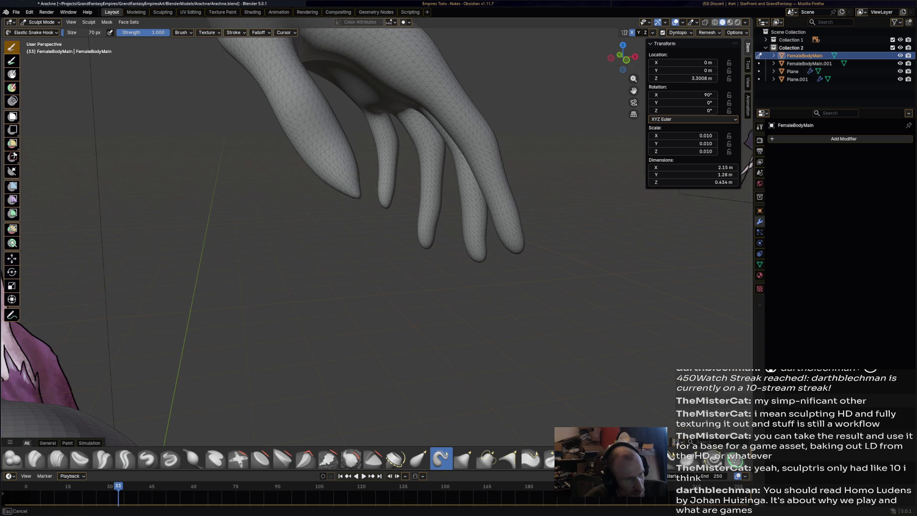
mouse_move(428, 213)
middle_down()
mouse_move(432, 239)
mouse_move(389, 222)
mouse_move(439, 229)
middle_up()
scroll(420, 213, up, 5)
drag(263, 216, 258, 248)
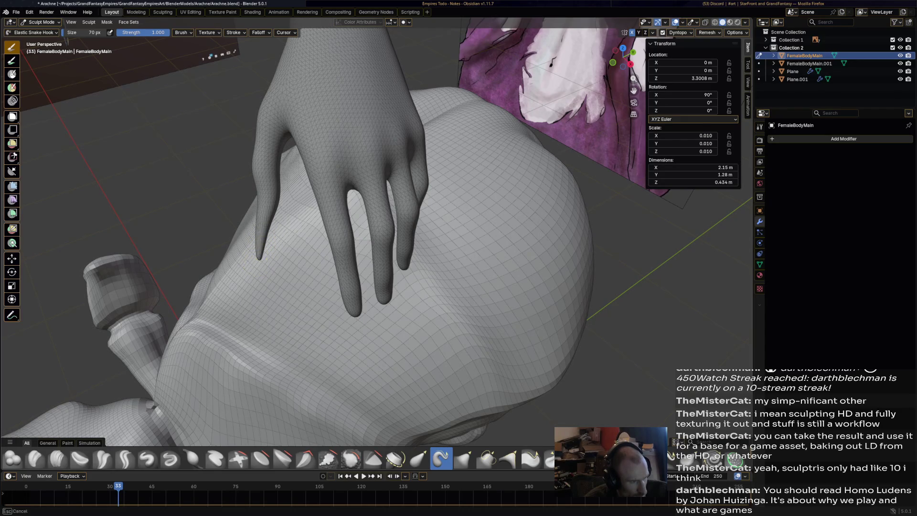
Redo the leftmost stretch and pull the middle, ring and pinky fingertips into points
key(ctrl+z)
key(ctrl+z)
drag(264, 217, 255, 242)
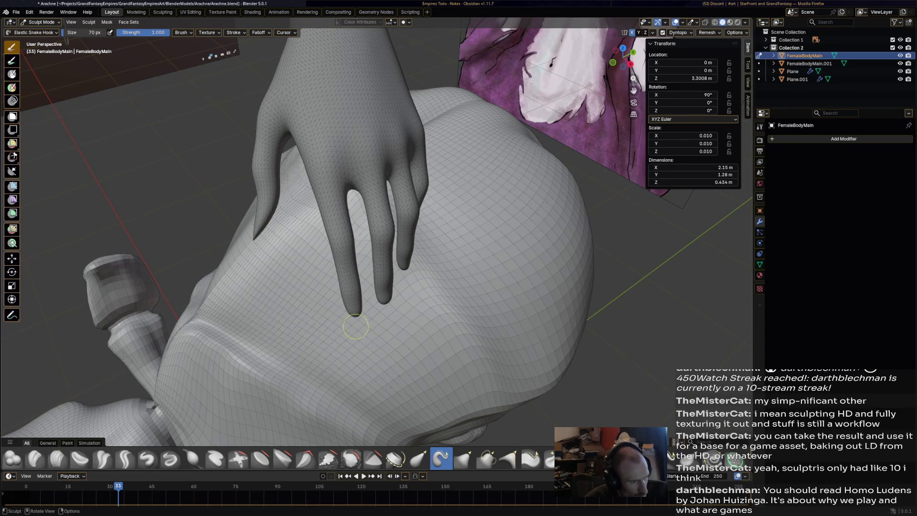
drag(354, 315, 366, 338)
drag(386, 308, 384, 335)
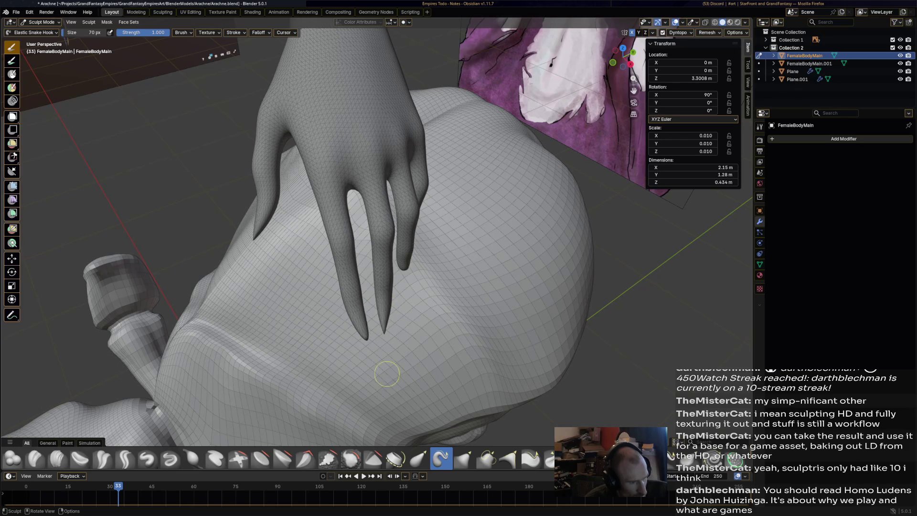
drag(405, 268, 407, 292)
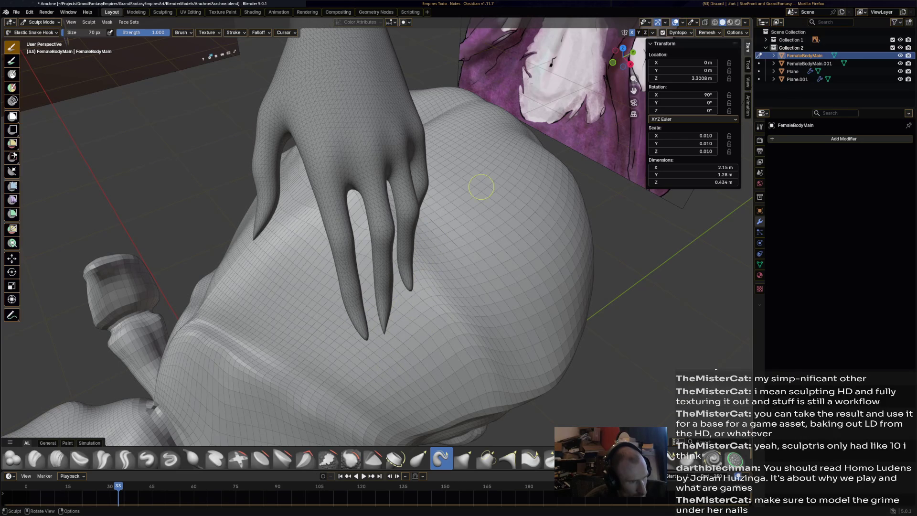
middle_drag(420, 305, 495, 196)
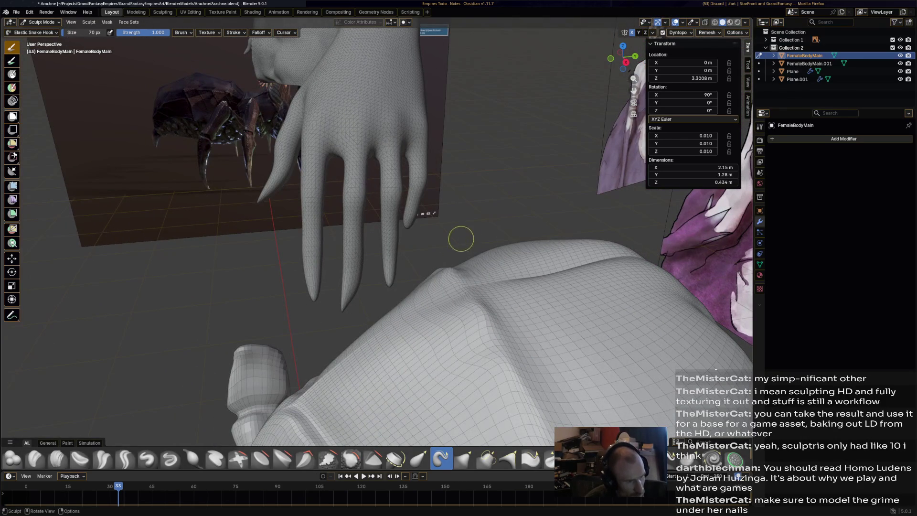
drag(408, 224, 403, 253)
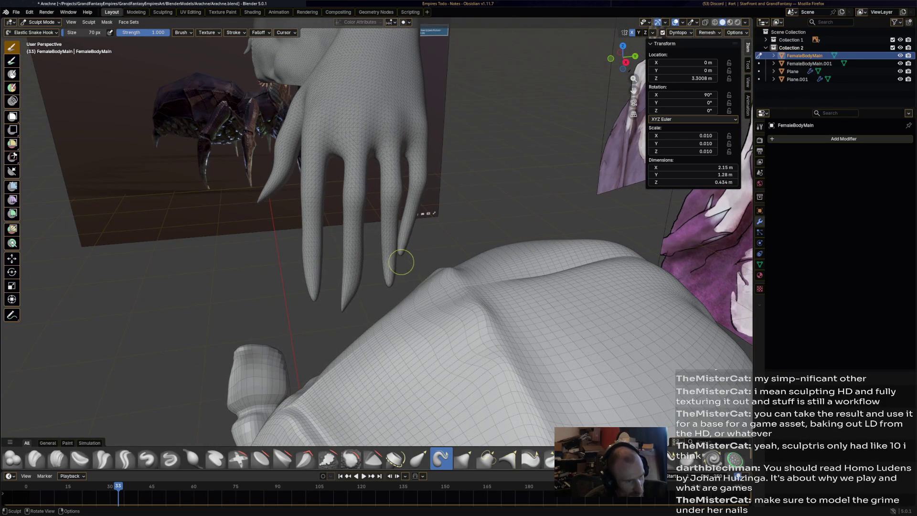
Push one fingertip with a Thumb brush stroke at strength 0.5
mouse_move(468, 211)
middle_down()
mouse_move(482, 205)
mouse_move(494, 222)
mouse_move(446, 242)
mouse_move(521, 231)
mouse_move(468, 210)
mouse_move(549, 217)
mouse_move(492, 182)
mouse_move(406, 239)
mouse_move(467, 231)
middle_up()
scroll(386, 253, up, 6)
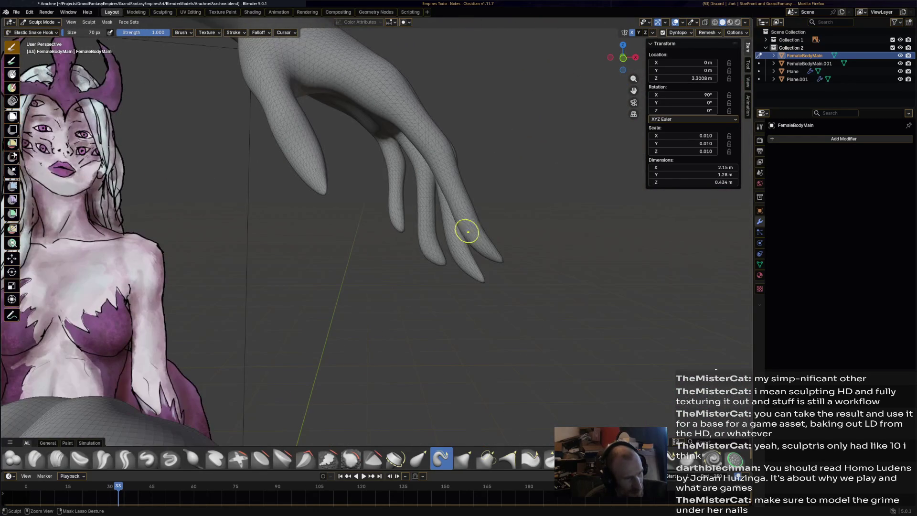
middle_drag(459, 282, 453, 268)
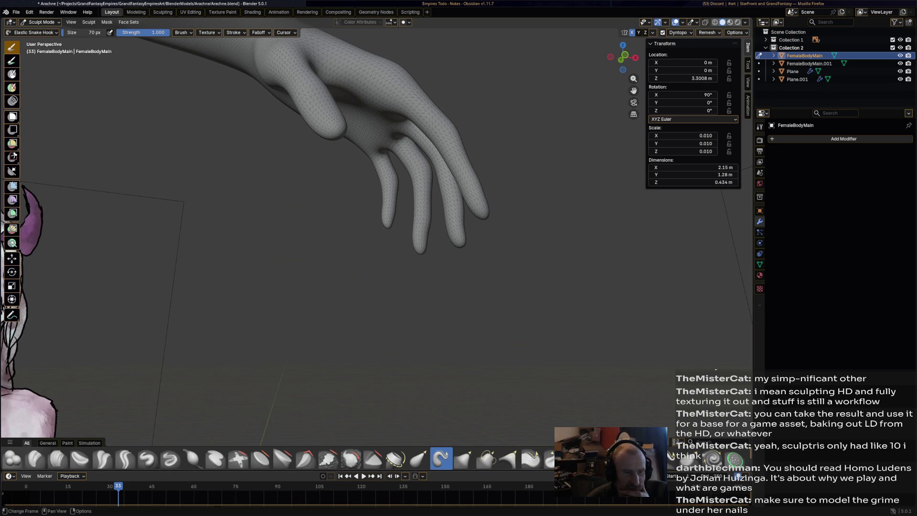
middle_drag(454, 325, 381, 247)
mouse_move(335, 179)
mouse_down()
mouse_move(333, 165)
mouse_move(338, 229)
mouse_up()
middle_drag(337, 229, 400, 222)
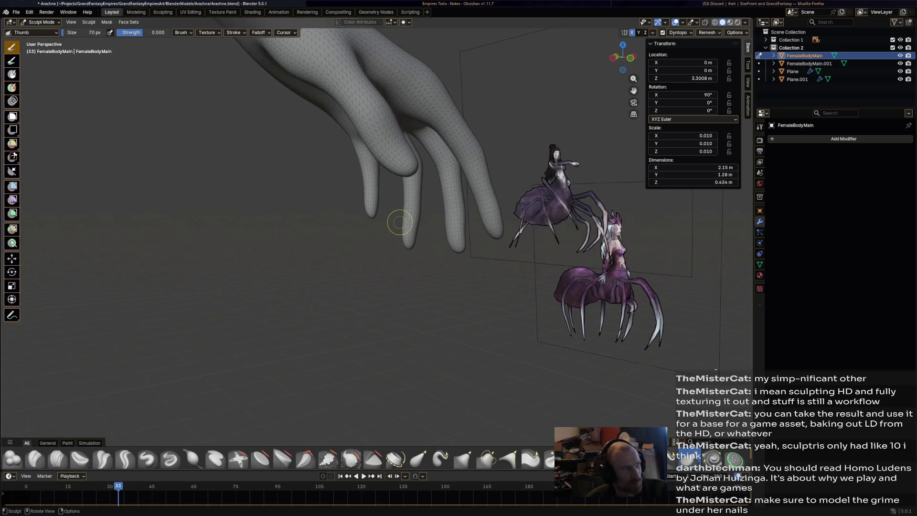
Smudge a finger with the Thumb brush and move in close on the hand
mouse_move(427, 154)
mouse_down()
mouse_move(416, 160)
mouse_move(451, 200)
mouse_up()
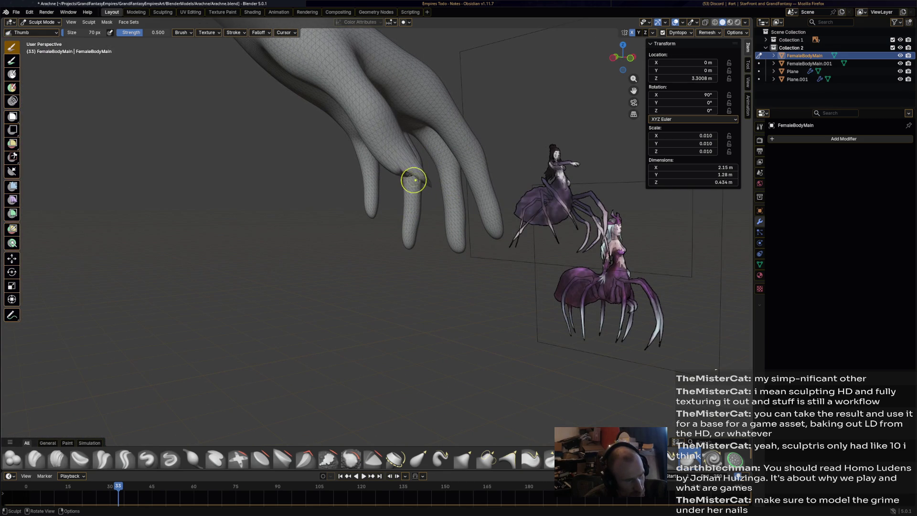
middle_drag(446, 192, 391, 250)
key(ctrl)
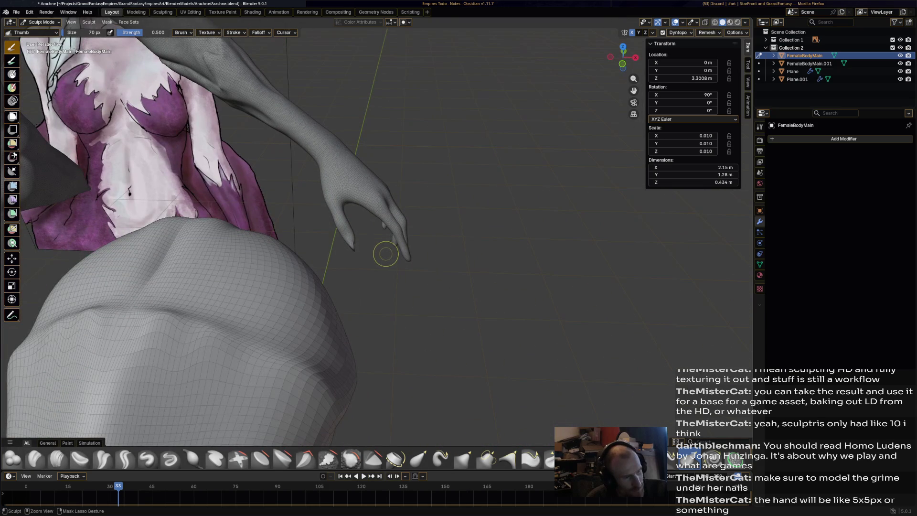
scroll(382, 210, up, 2)
middle_drag(392, 230, 415, 219)
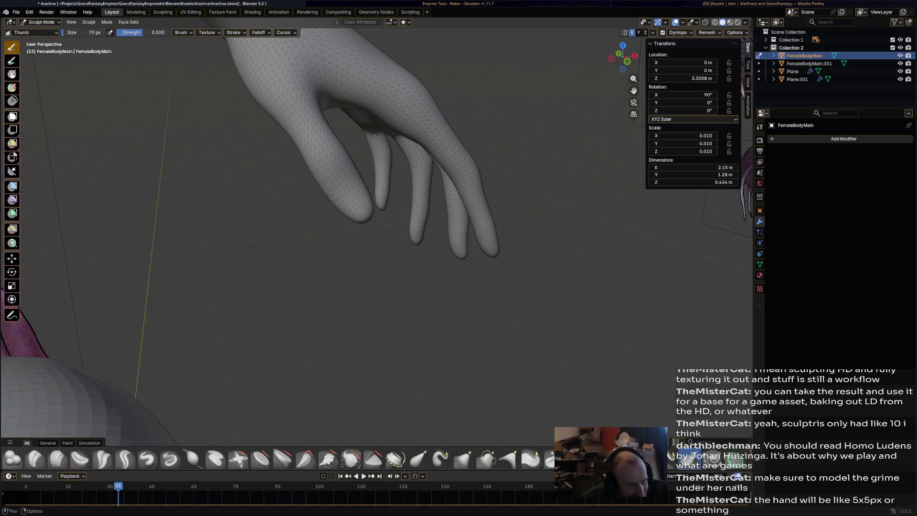
Using Elastic Grab at 94 px, lengthen the index finger and pull the thumb area
click(417, 459)
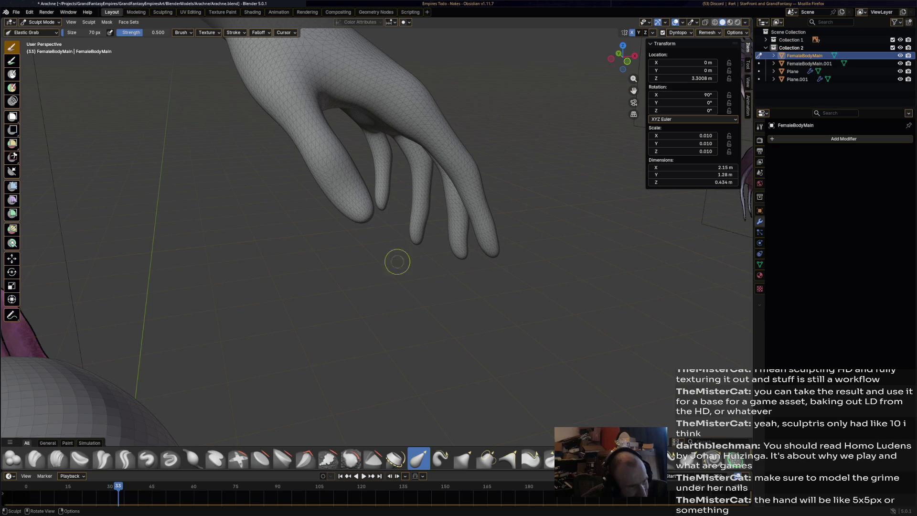
drag(370, 215, 425, 284)
middle_drag(425, 284, 332, 269)
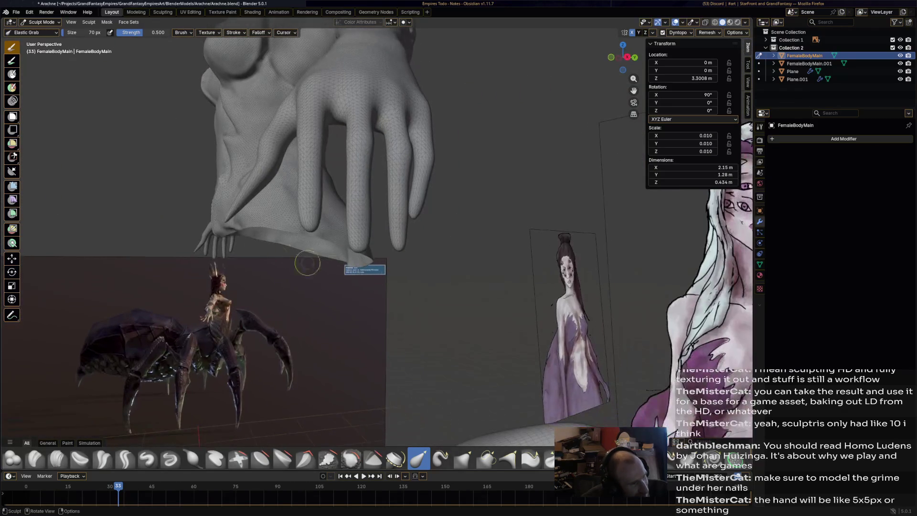
mouse_move(227, 221)
mouse_down()
mouse_move(260, 237)
mouse_move(241, 218)
mouse_up()
key(f)
click(108, 78)
drag(225, 214, 225, 217)
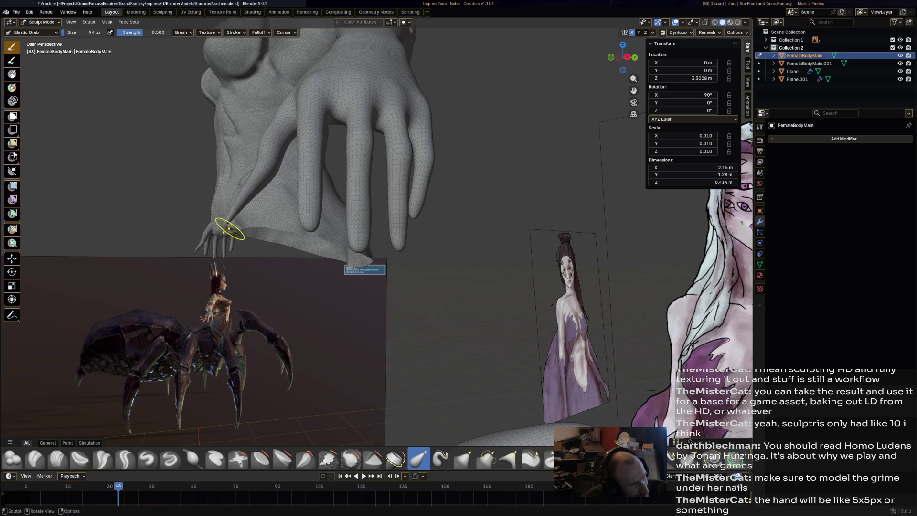
mouse_move(307, 224)
middle_down()
mouse_move(263, 222)
mouse_move(493, 227)
middle_up()
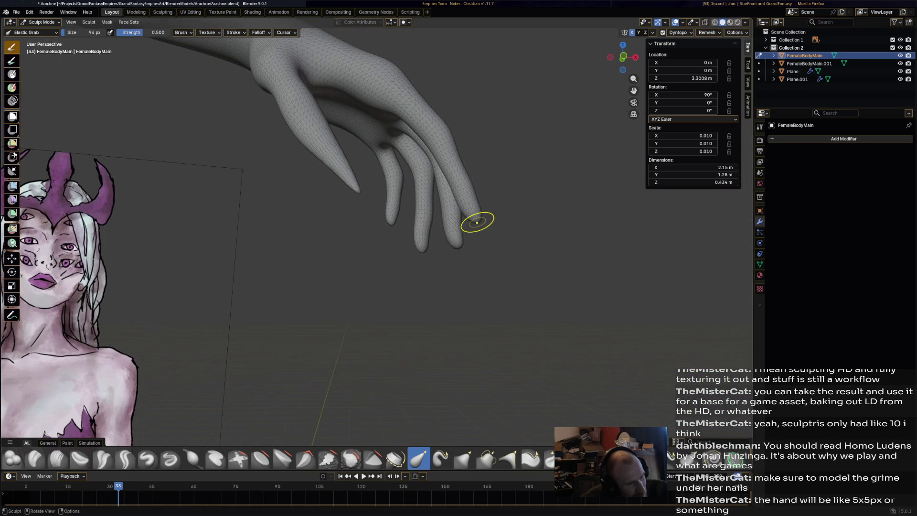
Stretch the ring and middle fingertips downward into long pointed claws
mouse_move(476, 223)
mouse_down()
mouse_move(484, 248)
mouse_move(478, 241)
mouse_move(511, 208)
mouse_up()
middle_drag(516, 239, 480, 236)
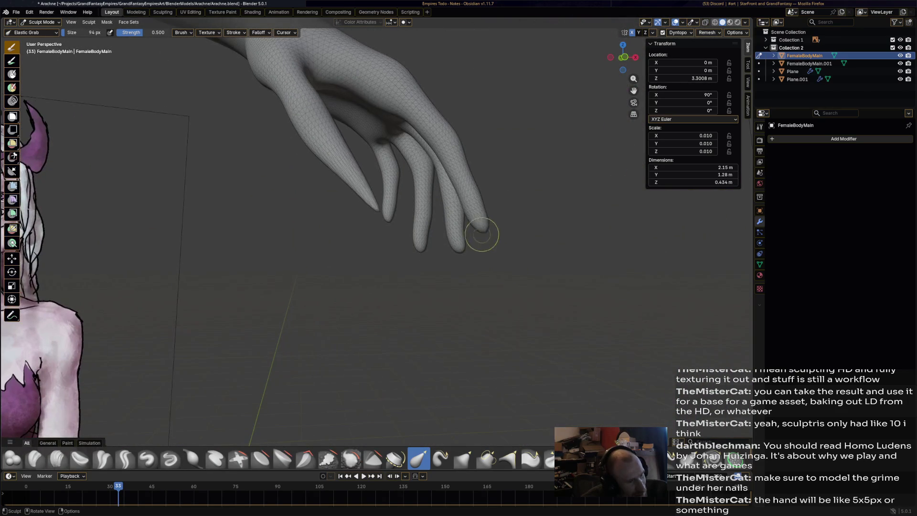
drag(486, 227, 456, 265)
middle_drag(420, 345, 492, 327)
middle_drag(332, 229, 323, 225)
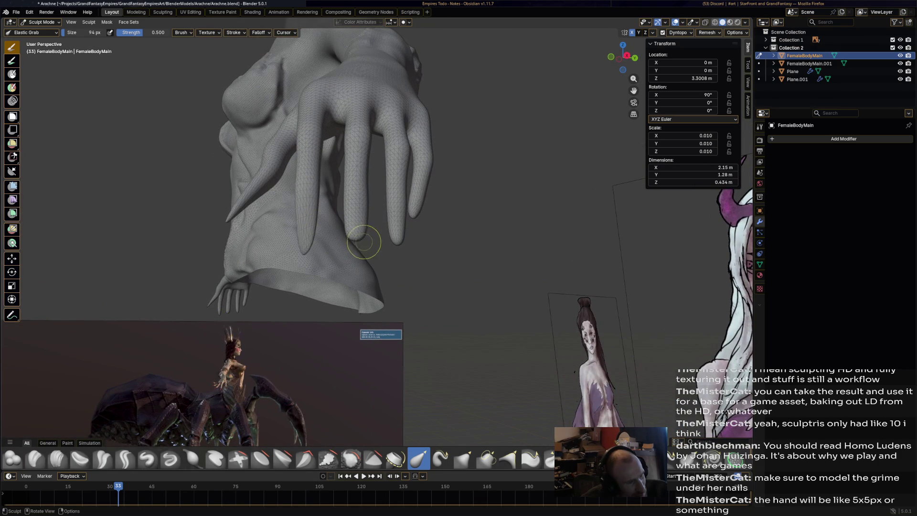
drag(357, 238, 355, 289)
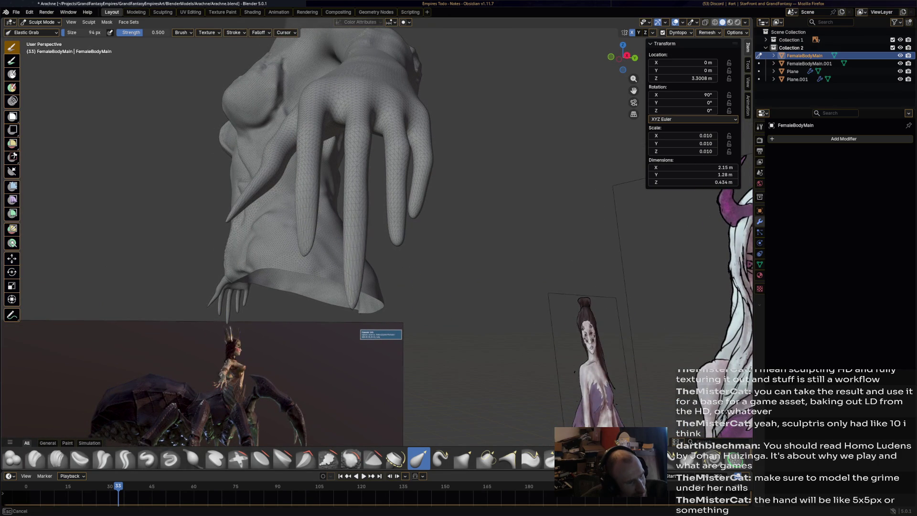
mouse_move(398, 308)
middle_down()
mouse_move(363, 296)
mouse_move(303, 307)
middle_up()
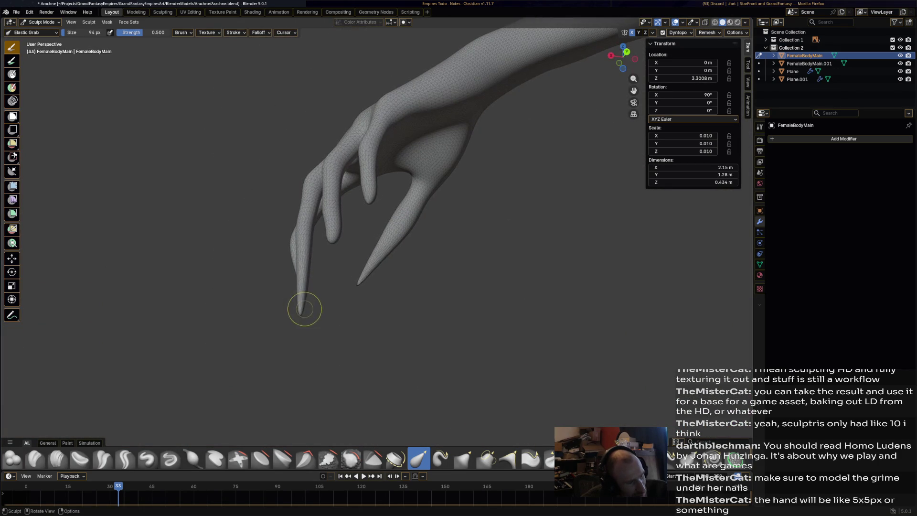
drag(302, 313, 315, 313)
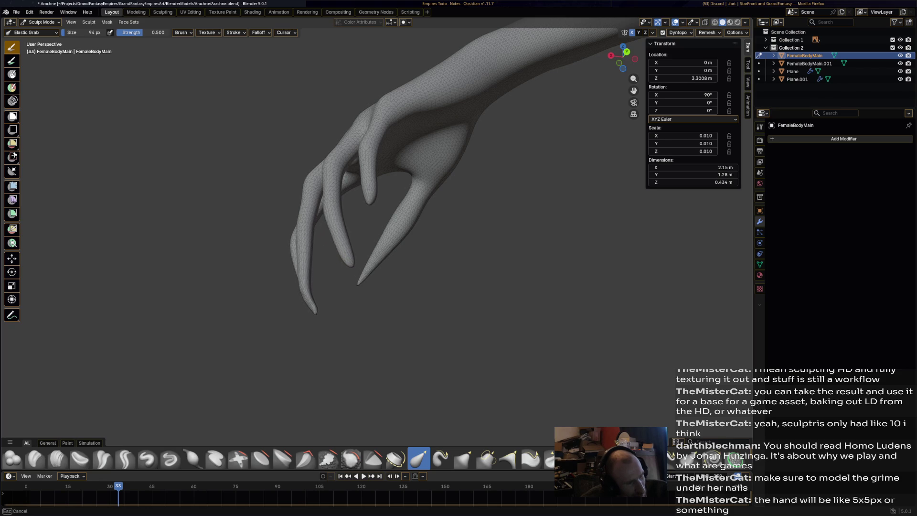
mouse_move(368, 202)
mouse_down()
mouse_move(392, 223)
mouse_move(417, 278)
mouse_up()
mouse_move(417, 278)
middle_down()
mouse_move(468, 268)
mouse_move(544, 225)
mouse_move(507, 287)
mouse_move(423, 276)
mouse_move(494, 309)
mouse_move(490, 318)
mouse_move(372, 232)
mouse_move(301, 373)
mouse_move(396, 233)
mouse_move(378, 256)
middle_up()
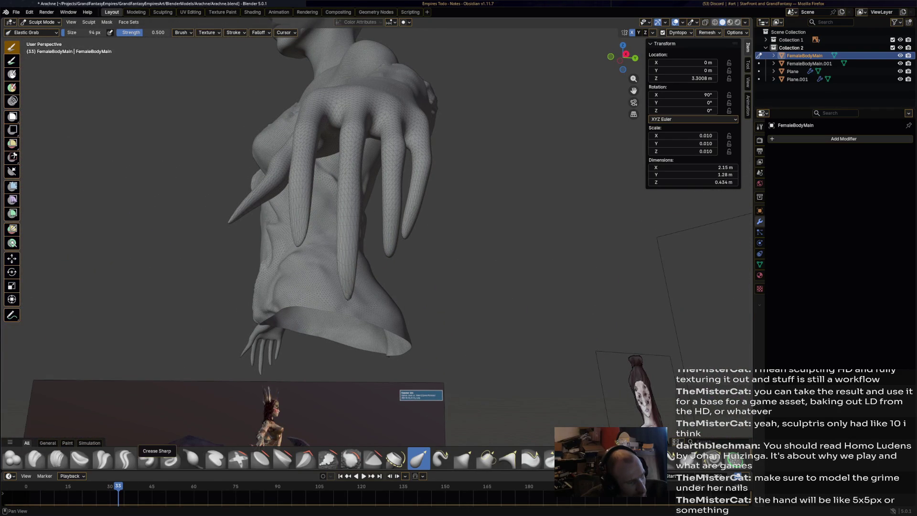
click(125, 458)
Add short sharp detail strokes along the fingertip with the Draw Sharp brush
click(170, 458)
middle_drag(182, 420, 220, 363)
middle_drag(382, 310, 455, 276)
drag(449, 236, 461, 252)
drag(462, 252, 467, 254)
middle_drag(467, 254, 433, 238)
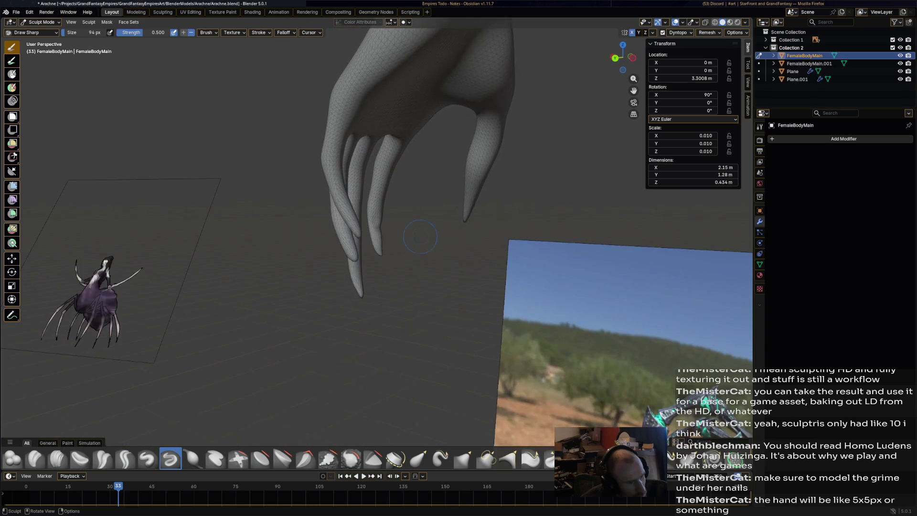
drag(378, 234, 379, 250)
middle_drag(480, 210, 467, 173)
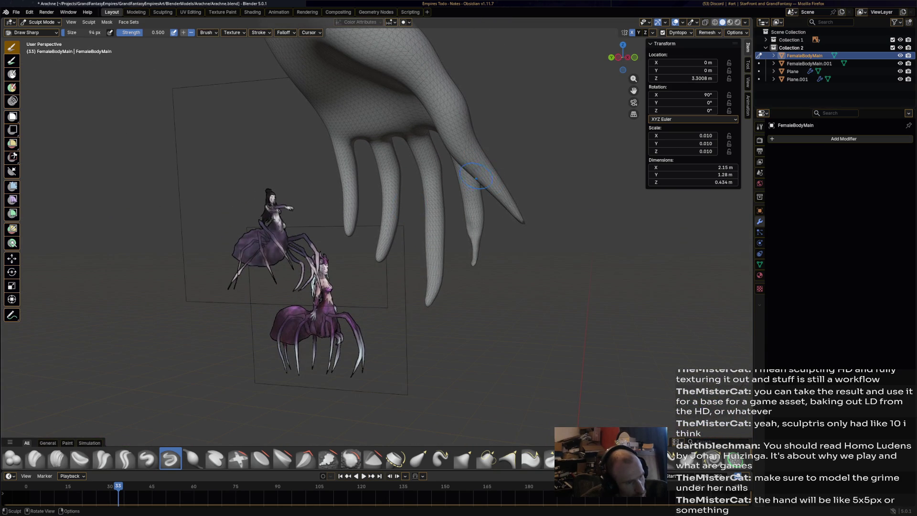
middle_drag(489, 187, 583, 224)
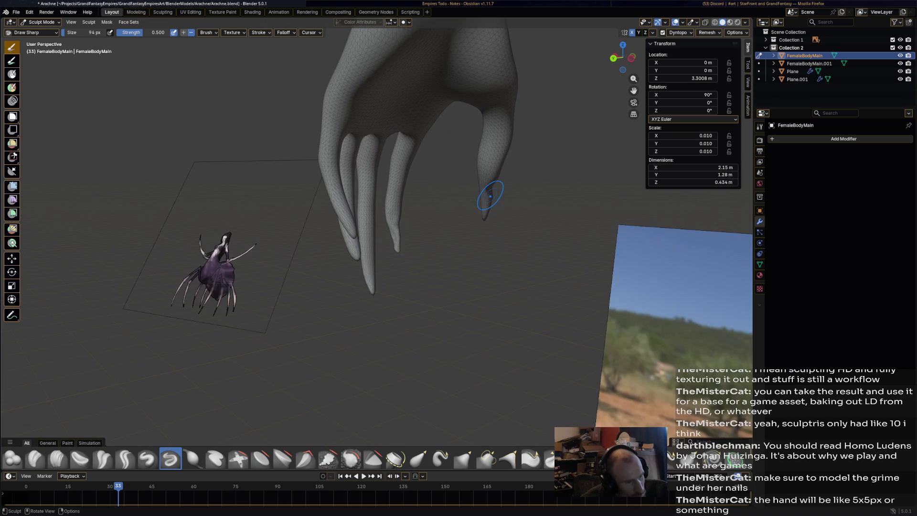
middle_drag(494, 191, 507, 185)
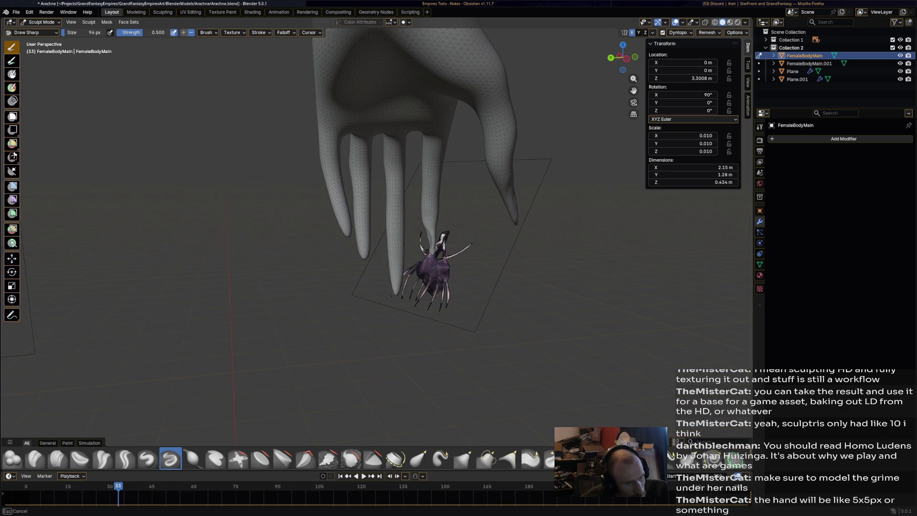
middle_drag(525, 234, 528, 186)
mouse_move(411, 167)
middle_down()
mouse_move(420, 187)
mouse_move(343, 190)
mouse_move(458, 201)
middle_up()
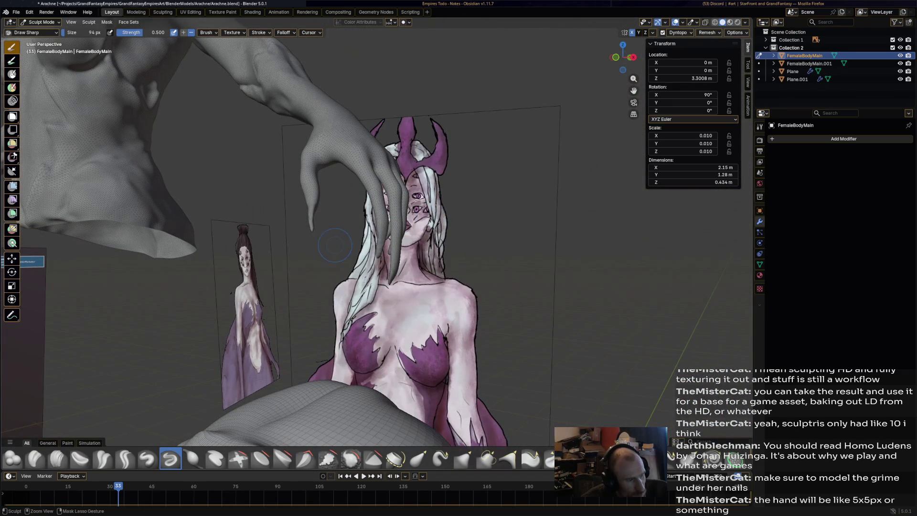
mouse_move(320, 250)
ctrl+middle_down()
mouse_move(315, 232)
mouse_move(426, 282)
mouse_move(564, 263)
mouse_move(354, 265)
mouse_move(474, 219)
ctrl+middle_up()
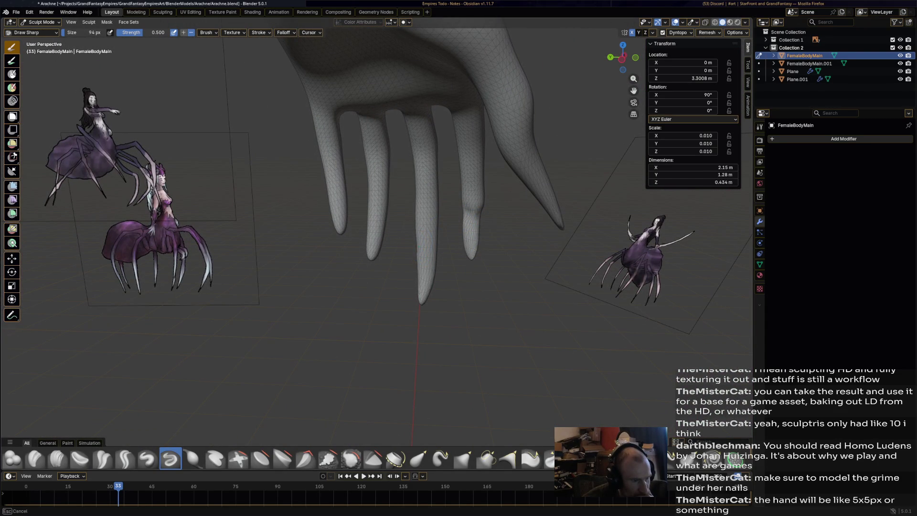
Carve a small ridge on the torso beside the fingers and sharpen the left finger
middle_drag(394, 235, 394, 235)
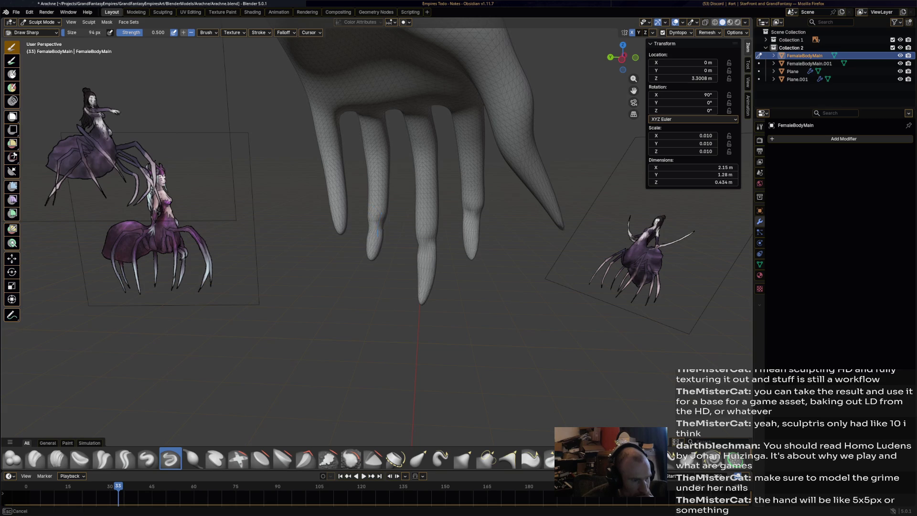
middle_drag(330, 208, 330, 207)
mouse_move(535, 178)
middle_down()
mouse_move(460, 186)
mouse_move(346, 171)
middle_up()
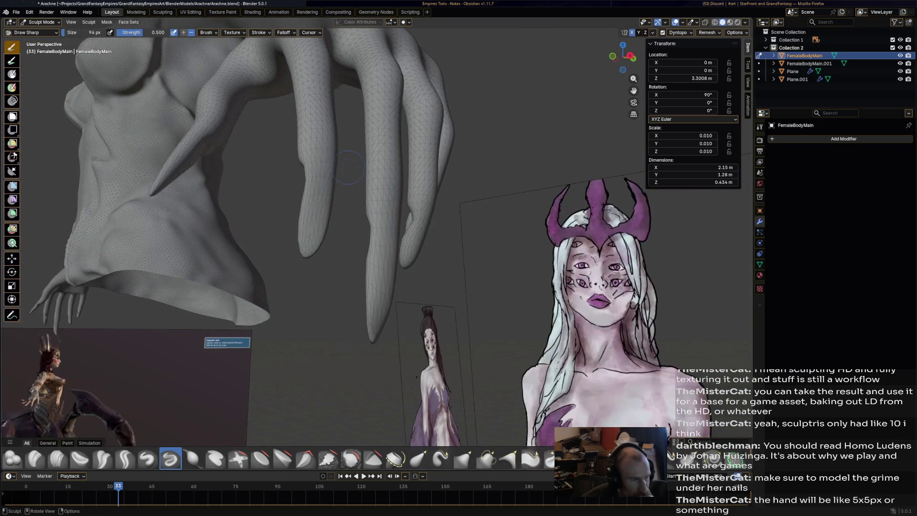
drag(365, 225, 364, 238)
middle_drag(364, 238, 305, 220)
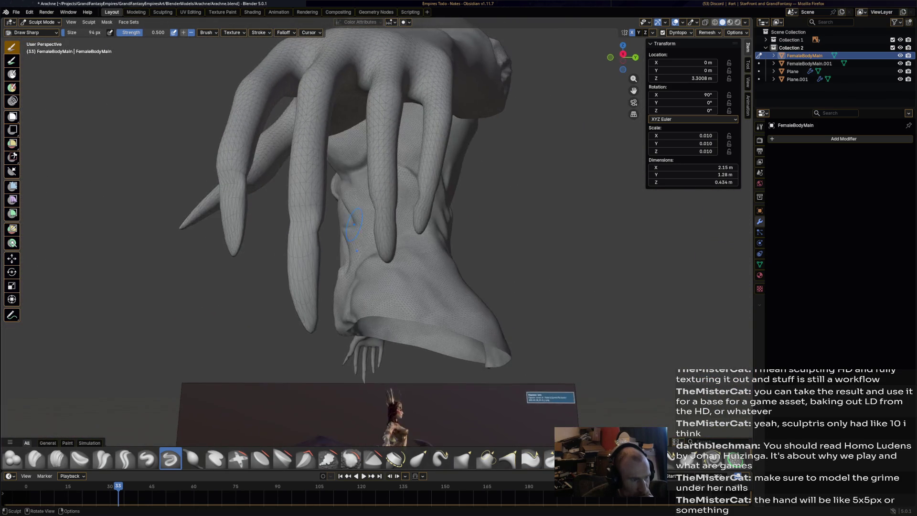
drag(426, 219, 432, 172)
middle_drag(452, 201, 315, 181)
mouse_move(205, 158)
middle_down()
mouse_move(235, 179)
mouse_move(196, 169)
mouse_move(317, 253)
middle_up()
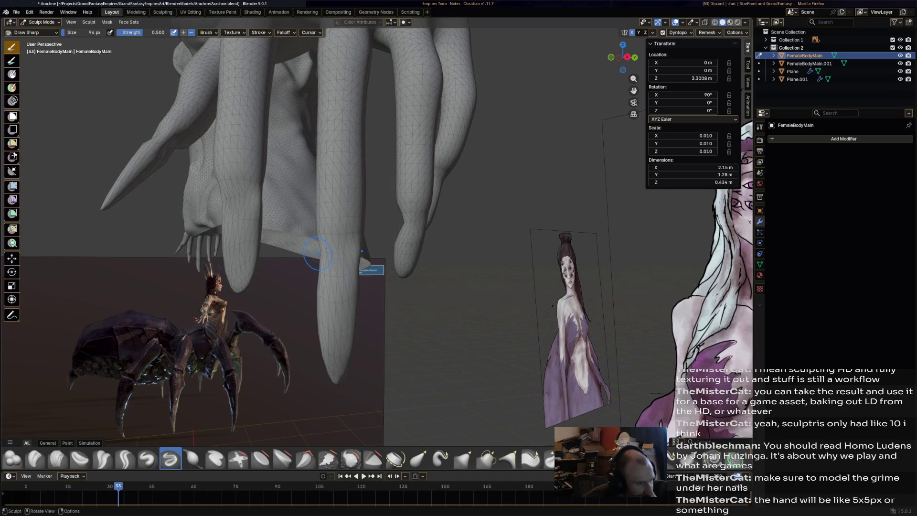
mouse_move(205, 420)
middle_down()
mouse_move(230, 415)
mouse_move(262, 257)
middle_up()
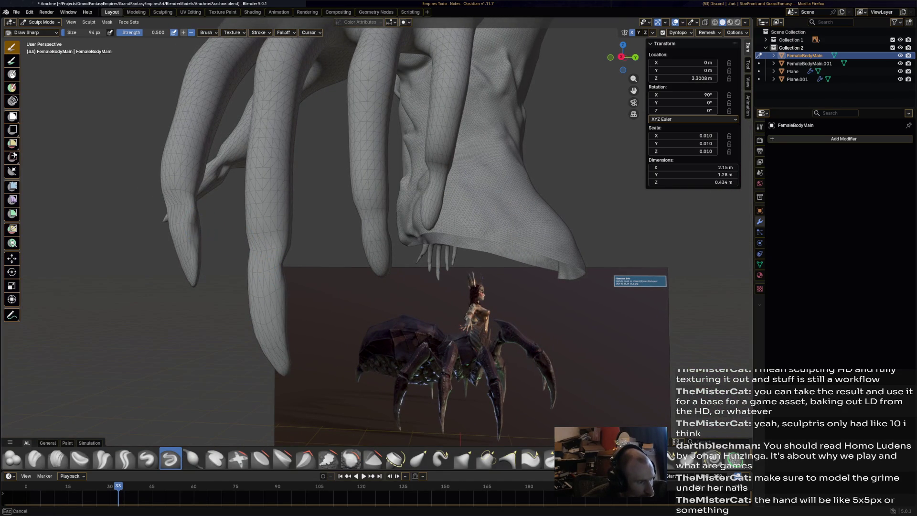
drag(186, 257, 192, 226)
middle_drag(208, 271, 257, 268)
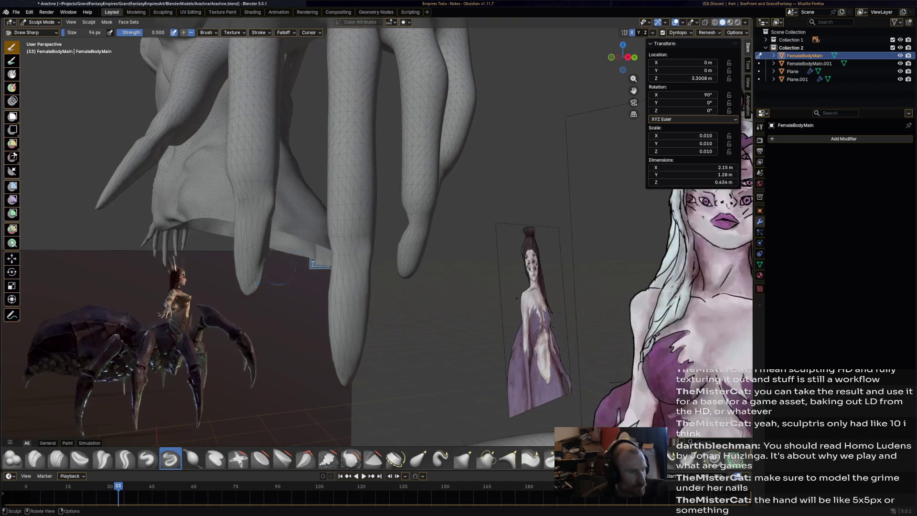
Smooth the knuckle bulge on the claw with the Smooth brush
click(351, 458)
middle_drag(201, 249, 373, 253)
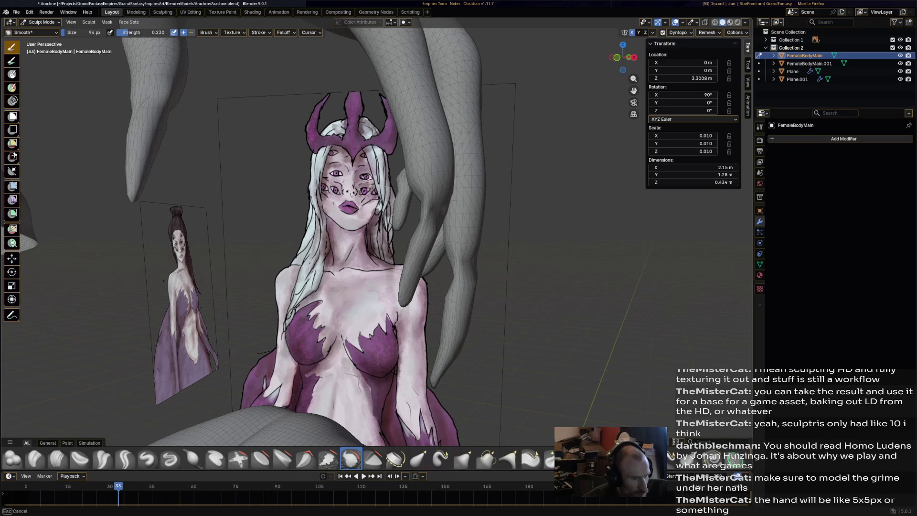
mouse_move(267, 229)
middle_down()
mouse_move(162, 196)
mouse_move(191, 181)
mouse_move(267, 188)
middle_up()
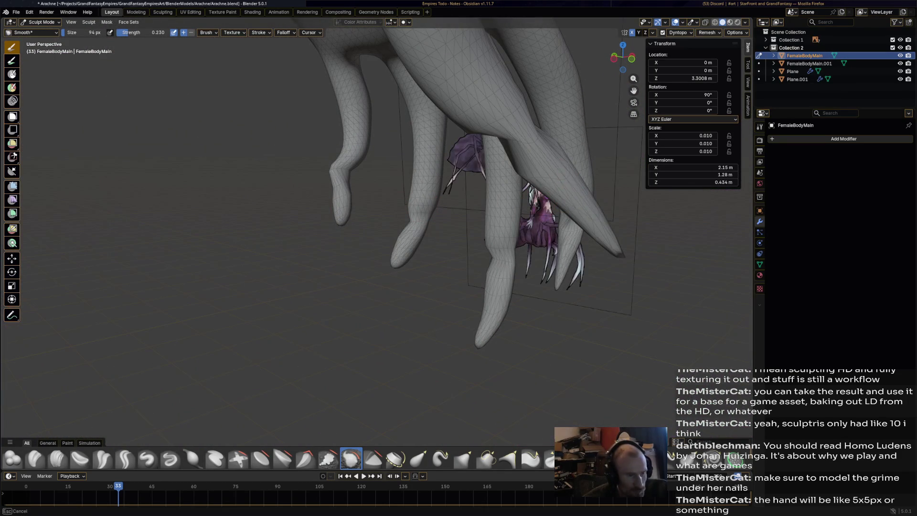
mouse_move(590, 234)
middle_down()
mouse_move(565, 308)
mouse_move(706, 303)
mouse_move(525, 334)
mouse_move(430, 382)
mouse_move(381, 443)
mouse_move(339, 430)
middle_up()
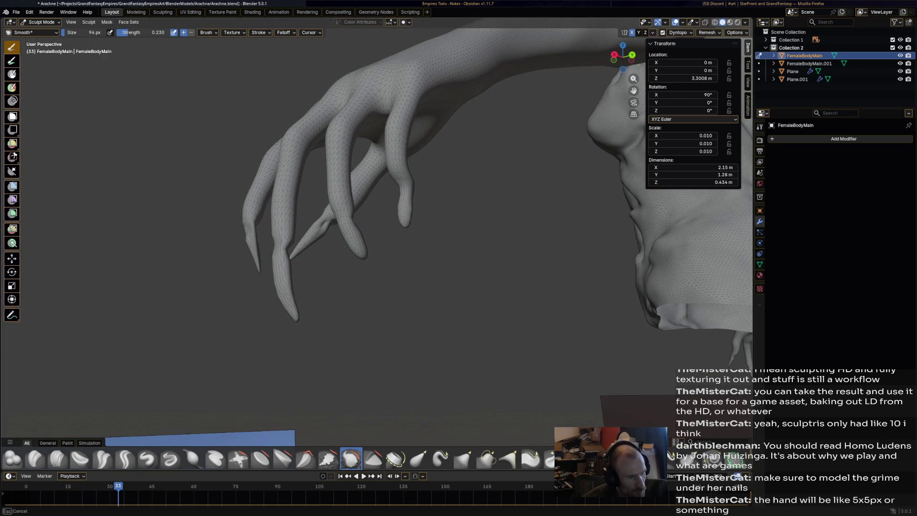
middle_drag(349, 292, 492, 305)
drag(455, 257, 447, 286)
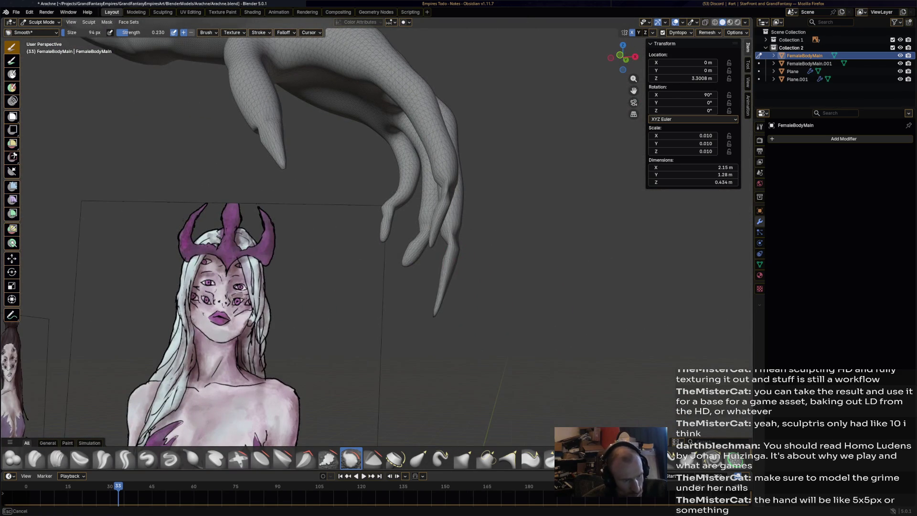
Smooth the notch on the claw, then pull a fingertip down-right with Elastic Grab
mouse_move(453, 260)
middle_down()
mouse_move(424, 253)
mouse_move(429, 260)
mouse_move(448, 244)
mouse_move(413, 229)
mouse_move(312, 234)
middle_up()
scroll(481, 252, up, 3)
scroll(429, 241, down, 3)
drag(312, 235, 322, 253)
middle_drag(451, 209, 274, 203)
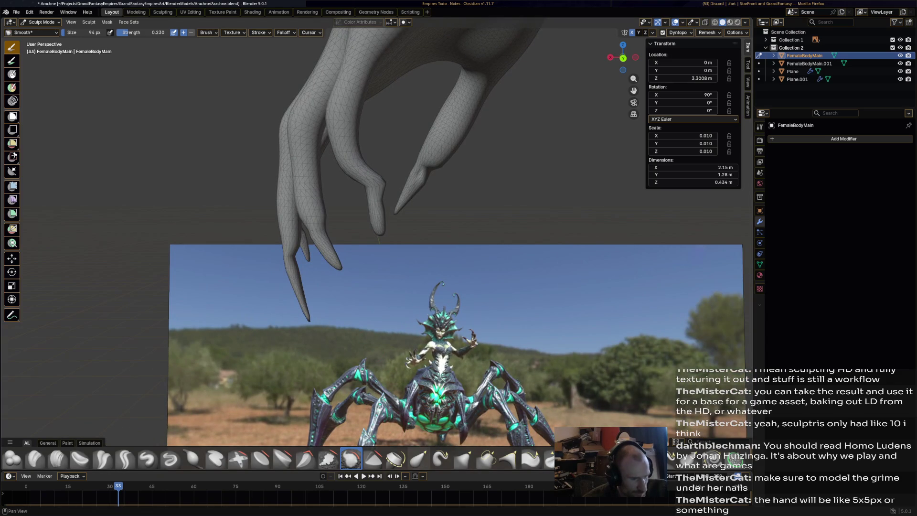
click(418, 459)
mouse_move(340, 267)
mouse_down()
mouse_move(348, 287)
mouse_move(346, 272)
mouse_move(378, 250)
mouse_up()
Undo the bad pulls and restroke the fingertips with Elastic Snake Hook, straightening the leftmost finger
key(ctrl+z)
click(441, 458)
key(ctrl+z)
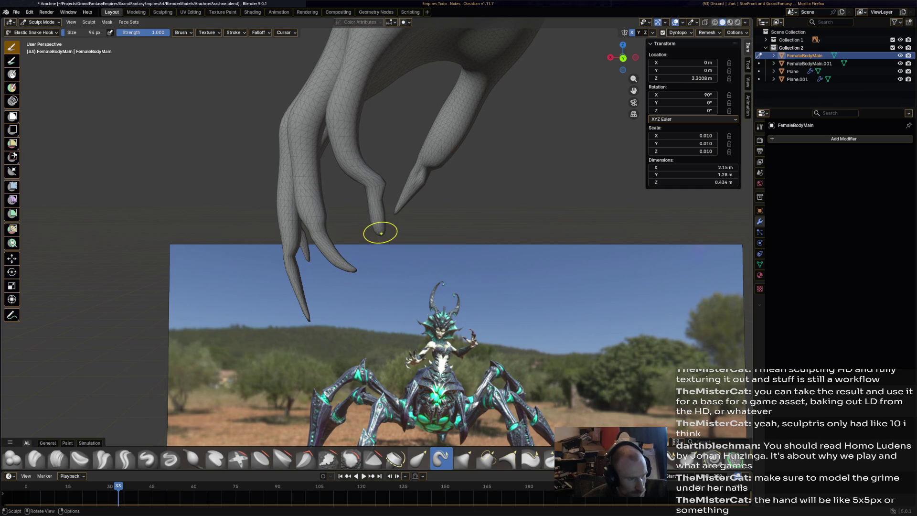
middle_drag(382, 234, 369, 226)
mouse_move(369, 227)
mouse_down()
mouse_move(391, 224)
mouse_move(389, 184)
mouse_move(368, 181)
mouse_move(376, 182)
mouse_move(370, 200)
mouse_up()
mouse_move(388, 215)
middle_down()
mouse_move(411, 210)
mouse_move(330, 226)
middle_up()
mouse_move(343, 195)
mouse_down()
mouse_move(337, 210)
mouse_move(331, 188)
mouse_move(341, 188)
mouse_move(328, 192)
mouse_up()
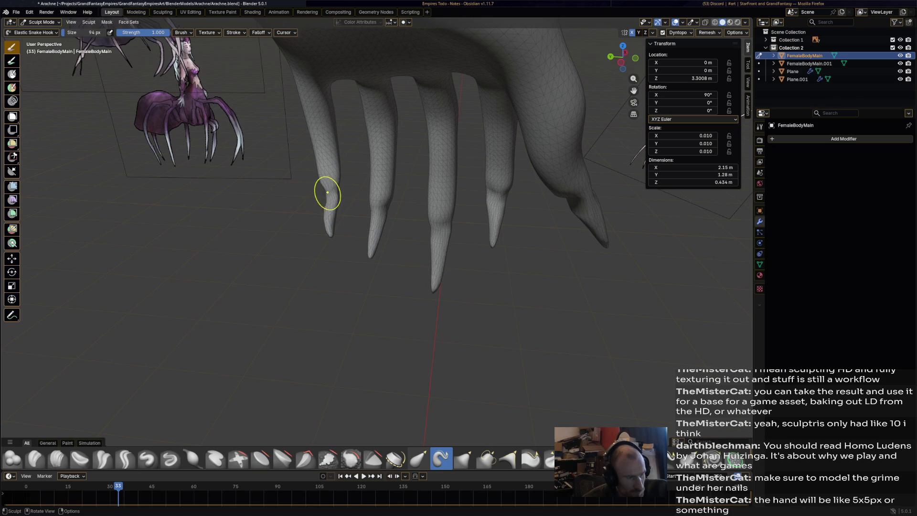
mouse_move(321, 198)
middle_down()
mouse_move(427, 199)
mouse_move(391, 214)
mouse_move(432, 180)
mouse_move(502, 165)
middle_up()
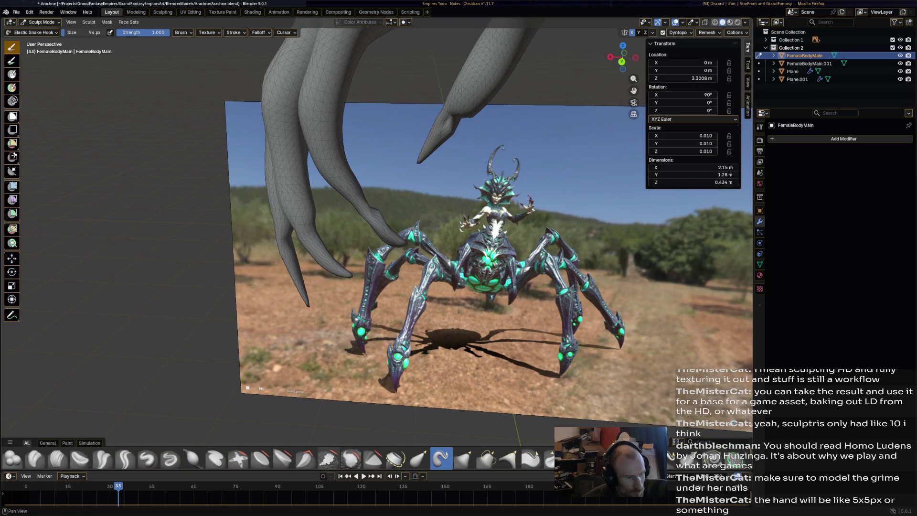
click(351, 458)
scroll(452, 293, up, 5)
key(KP_Decimal)
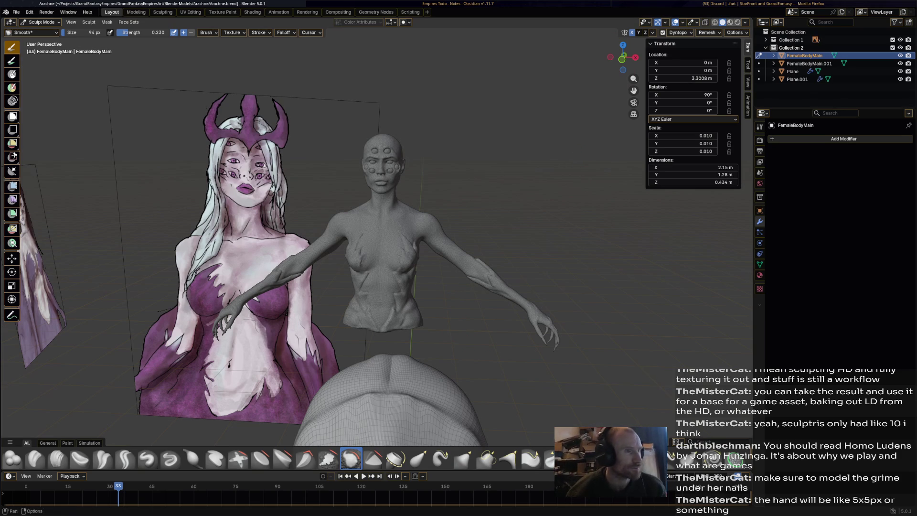
Save Arachne.blend and drop FemaleHairs.fbx into the viewport for import
key(ctrl+s)
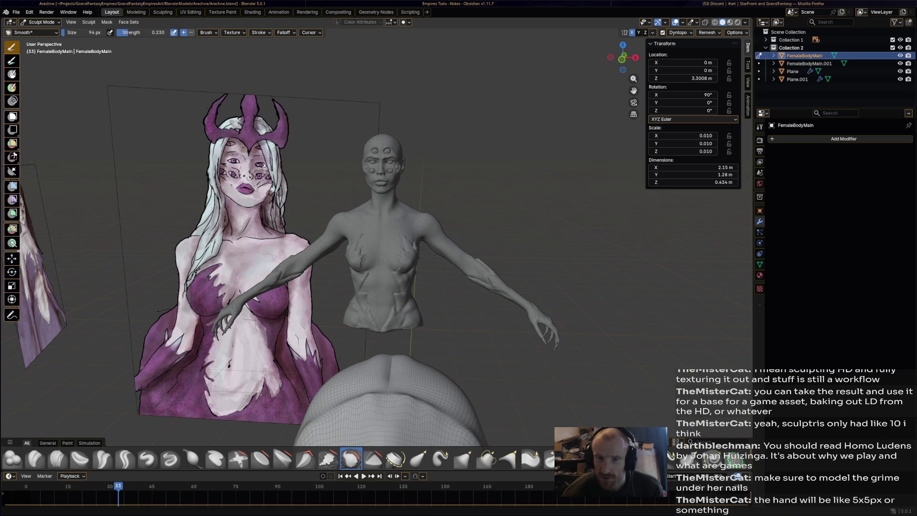
mouse_move(880, 69)
mouse_down()
mouse_move(828, 73)
mouse_move(507, 179)
mouse_up()
Confirm the FemaleHairs.fbx import and frame the imported hair objects
click(482, 329)
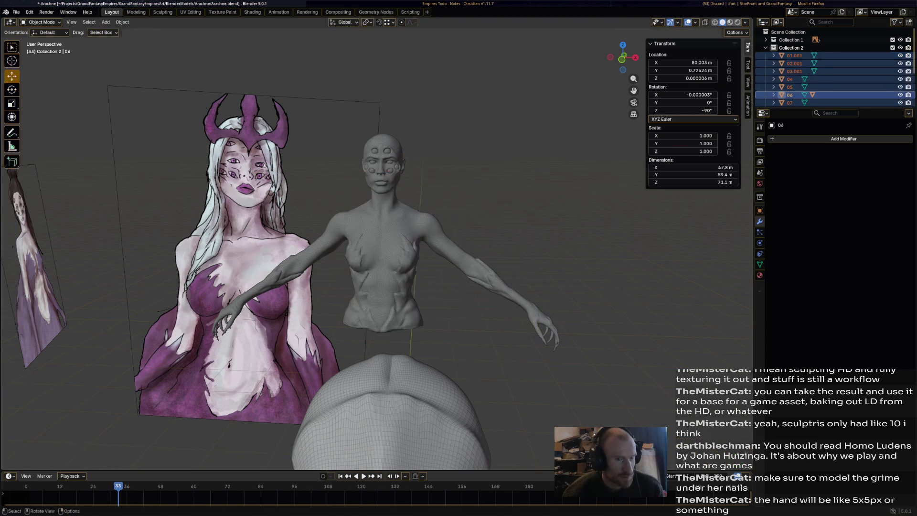
key(Home)
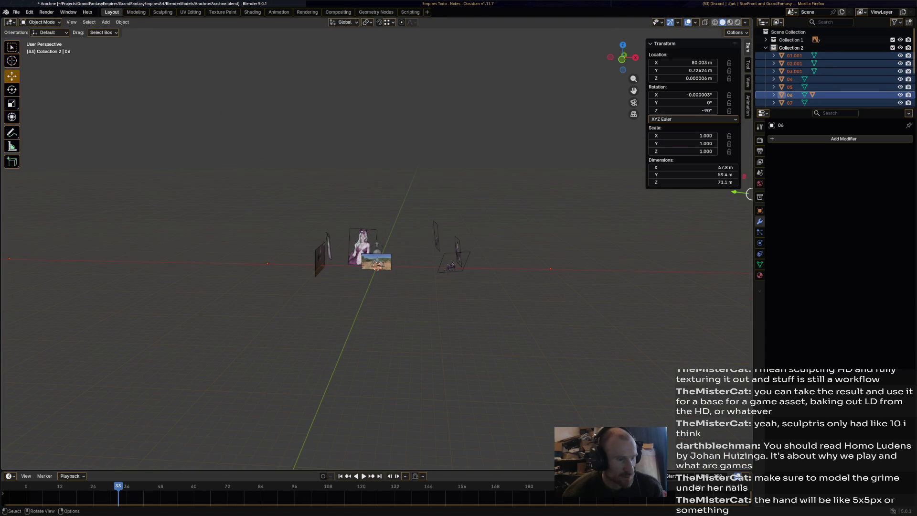
scroll(377, 266, up, 4)
middle_drag(377, 267, 372, 205)
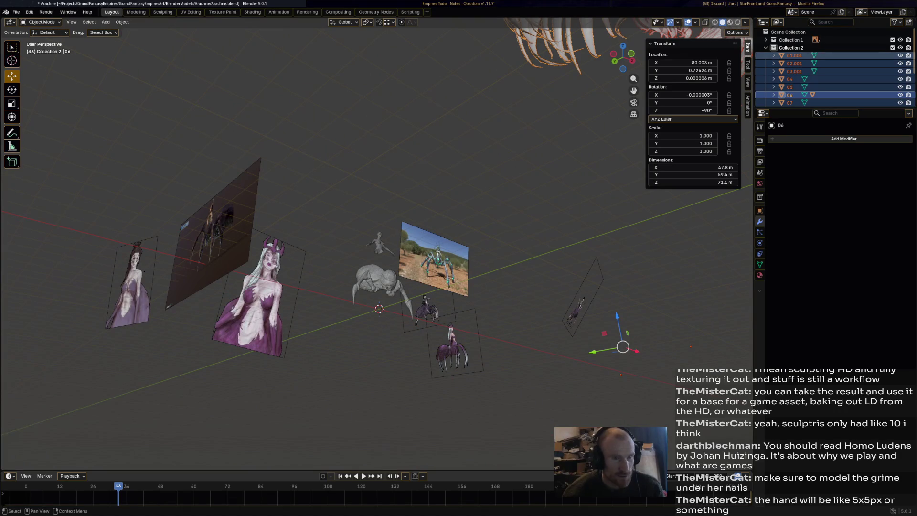
right_click(792, 56)
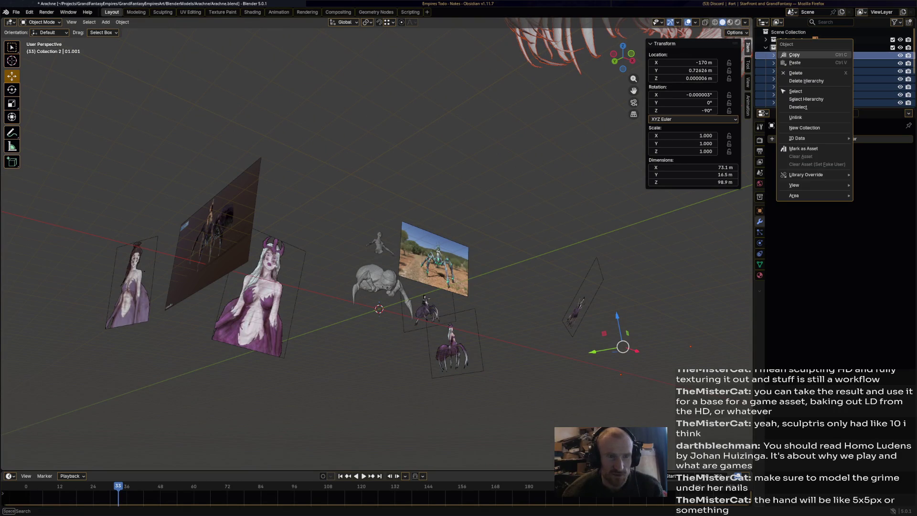
key(Escape)
click(794, 55)
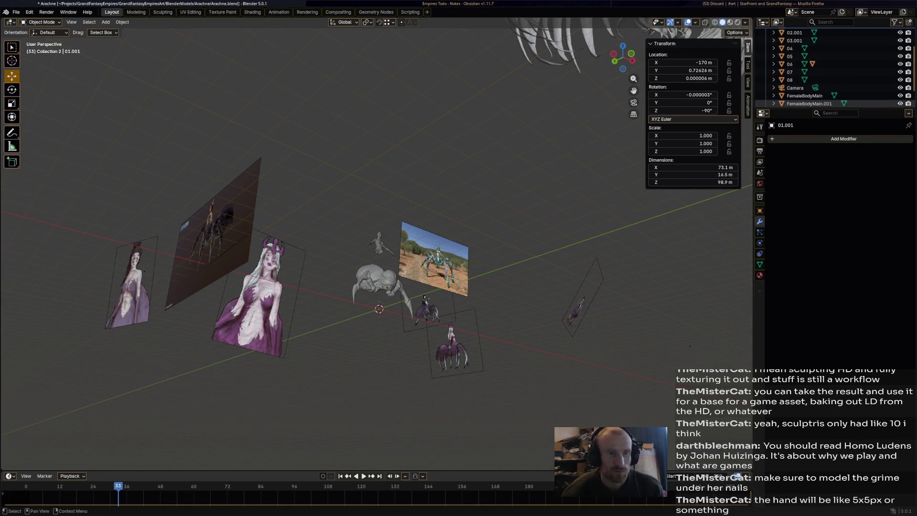
Duplicate Collection 2 and rename the collections rEF, sPIDER and hARIS
right_click(791, 47)
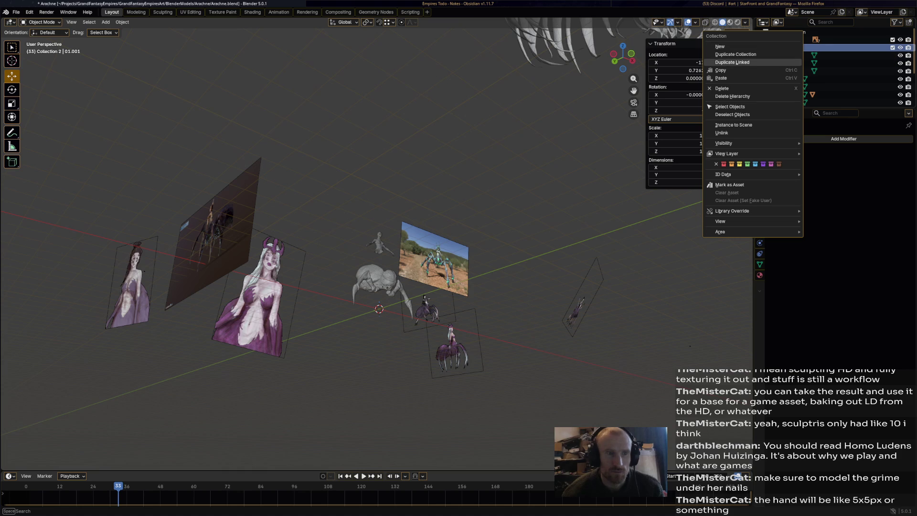
click(735, 54)
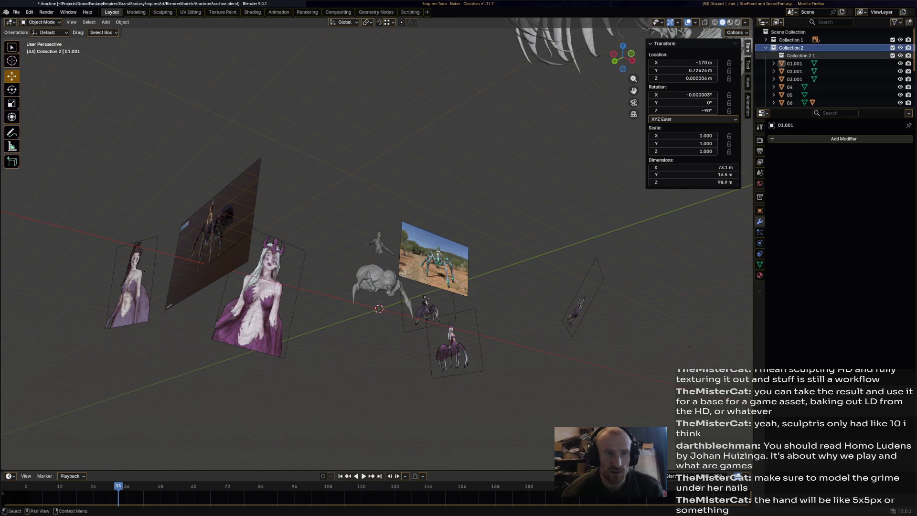
mouse_move(798, 55)
mouse_down()
mouse_move(813, 38)
mouse_move(814, 62)
mouse_move(815, 40)
mouse_up()
double_click(792, 40)
text(rEF)
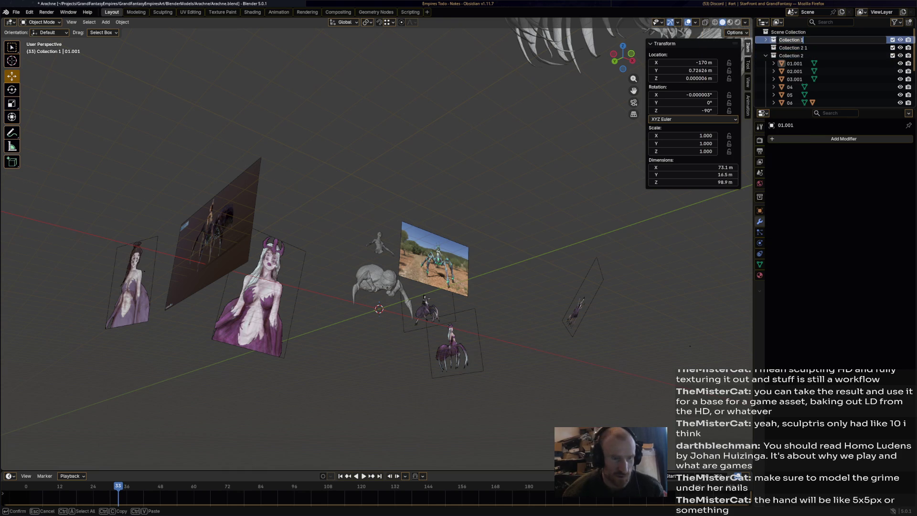
key(Return)
double_click(791, 56)
text(sPIDER)
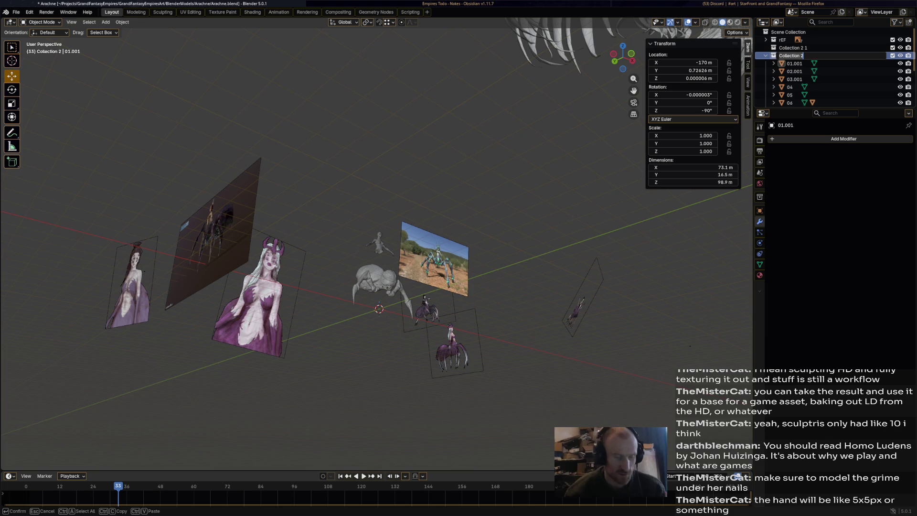
key(Return)
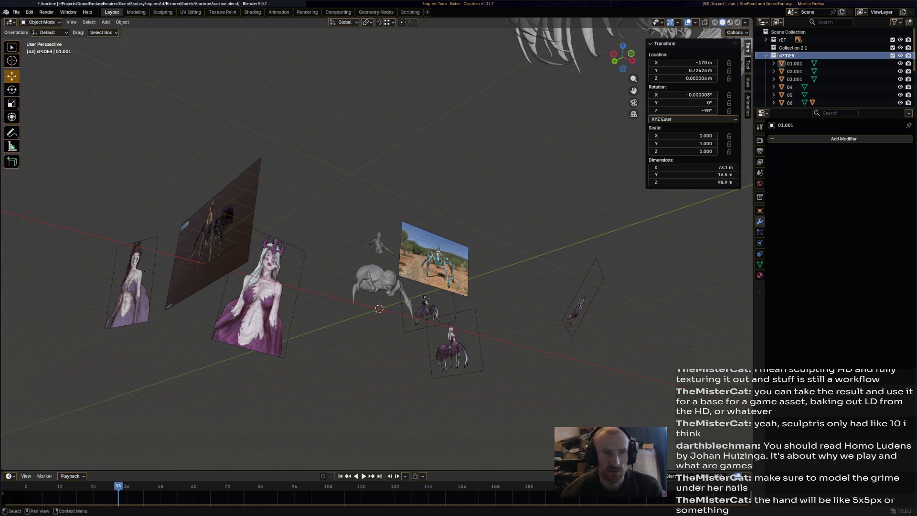
double_click(790, 48)
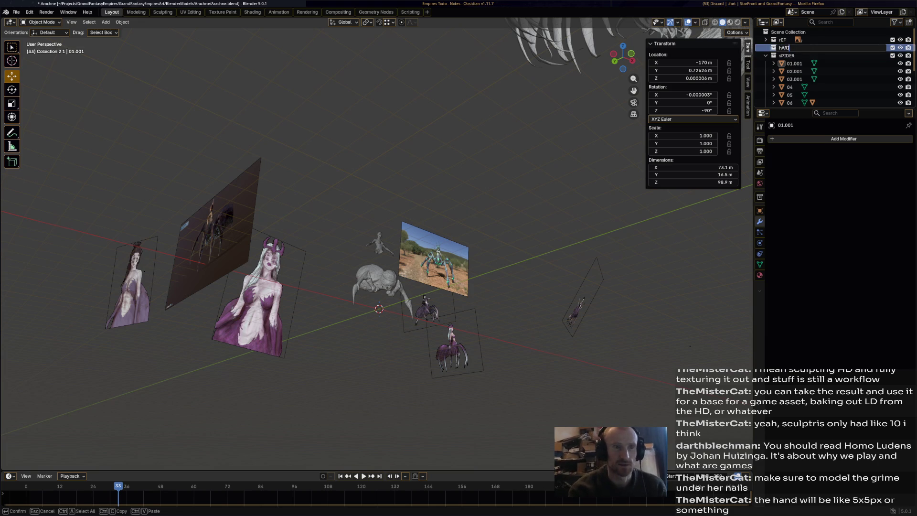
text(hARIS)
key(Return)
Move the hair objects 01.001 through 08 into the hARIS collection
click(794, 63)
scroll(812, 71, down, 2)
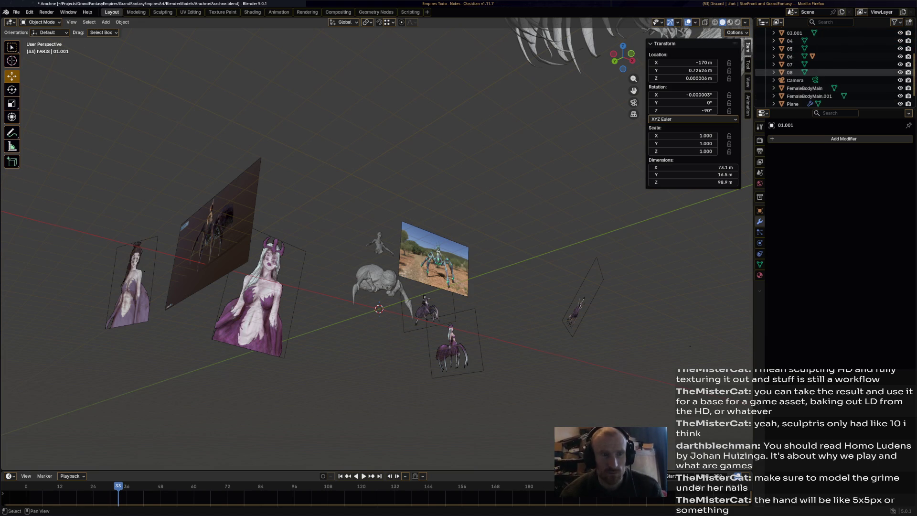
shift+click(790, 103)
drag(794, 47, 785, 32)
scroll(812, 72, up, 1)
scroll(812, 71, down, 4)
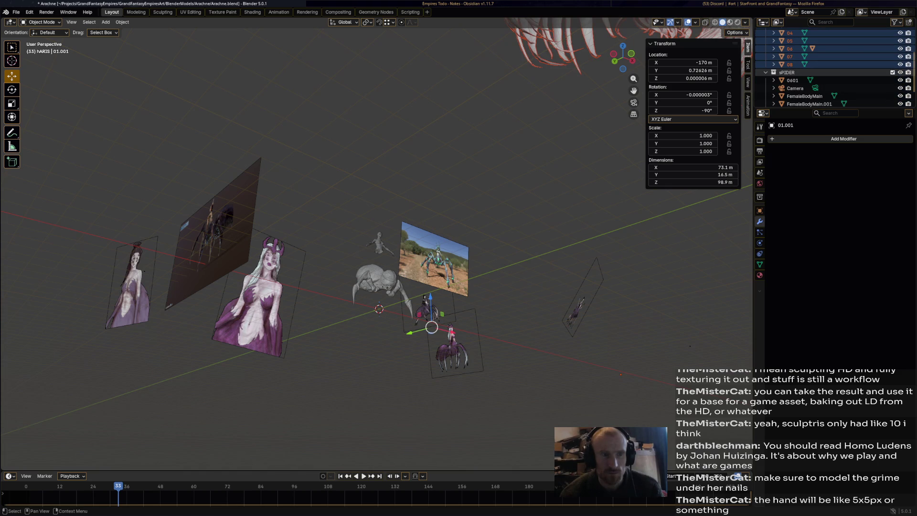
Delete the Camera and the 0601 object from the scene
click(795, 88)
right_click(795, 88)
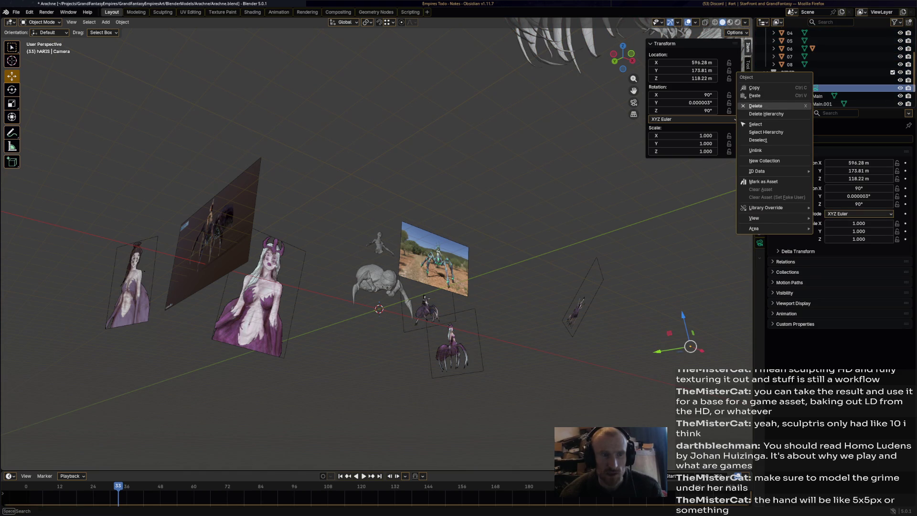
click(783, 105)
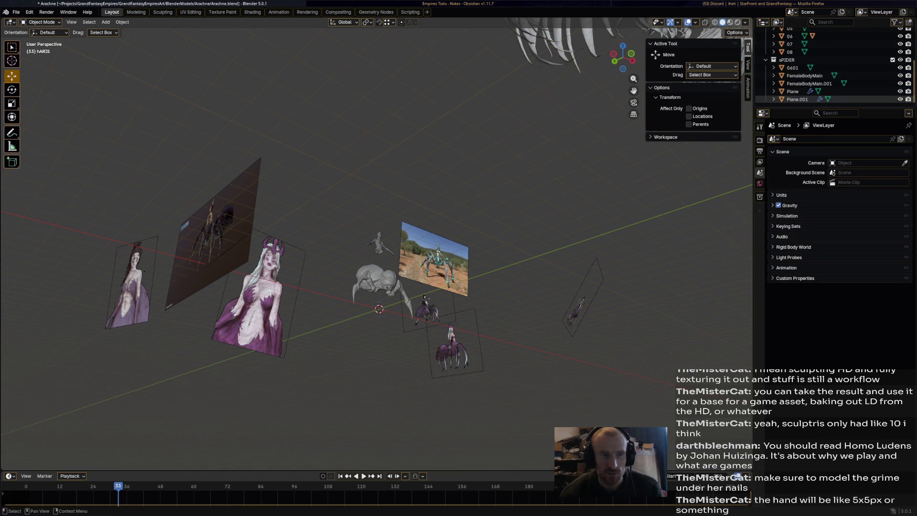
click(792, 67)
middle_drag(382, 238, 296, 179)
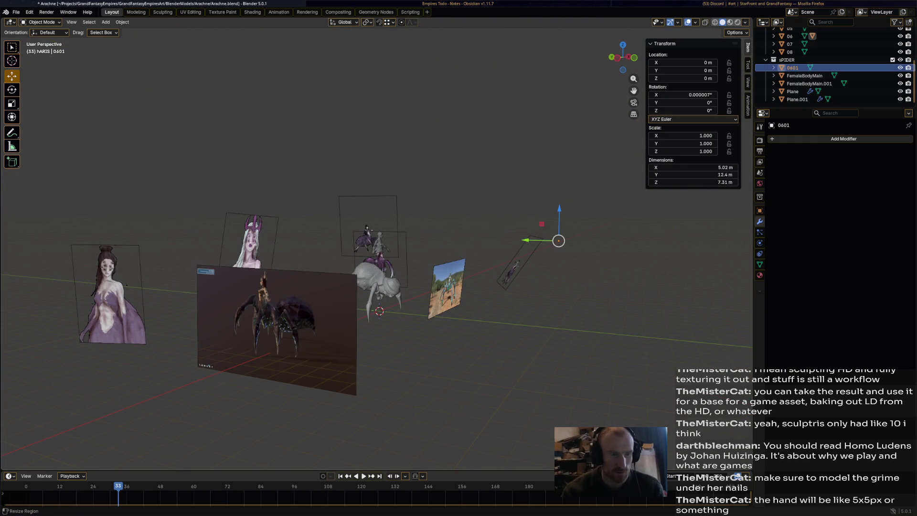
right_click(771, 68)
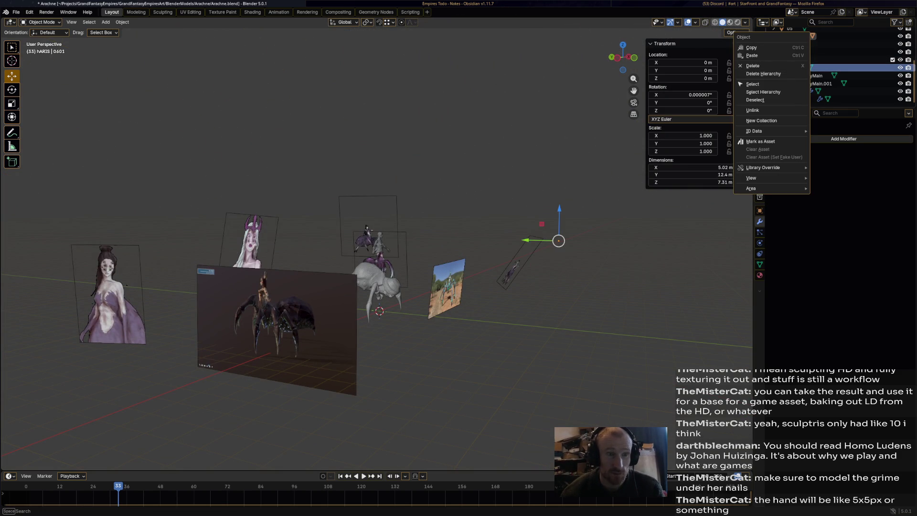
click(753, 65)
click(807, 83)
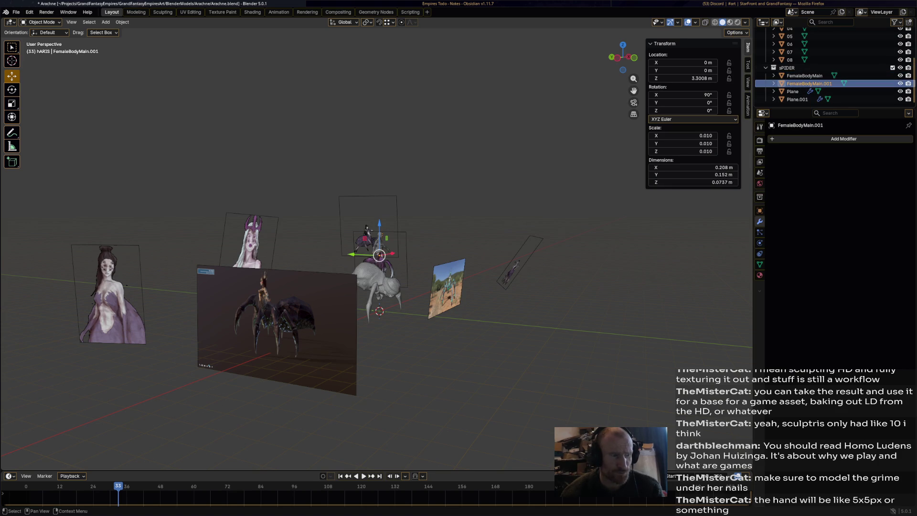
Select Plane.001 and frame it in view from a higher, top-down angle
key(KP_Decimal)
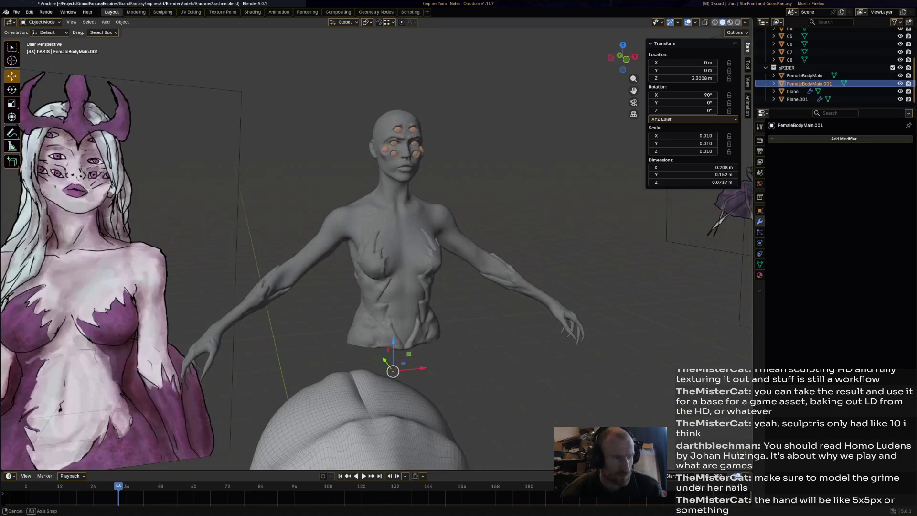
click(804, 76)
click(793, 91)
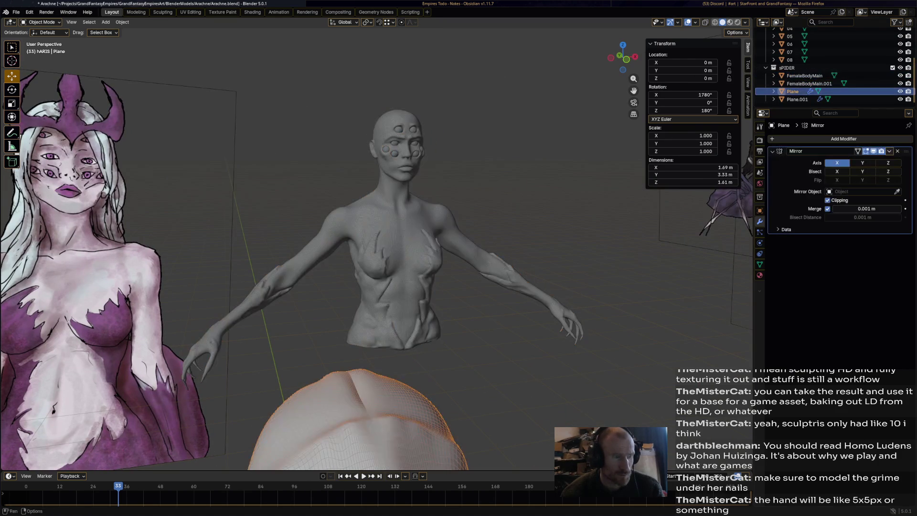
click(796, 99)
key(KP_Decimal)
mouse_move(380, 378)
middle_down()
mouse_move(408, 444)
mouse_move(404, 382)
mouse_move(439, 353)
mouse_move(444, 305)
mouse_move(430, 285)
mouse_move(432, 339)
middle_up()
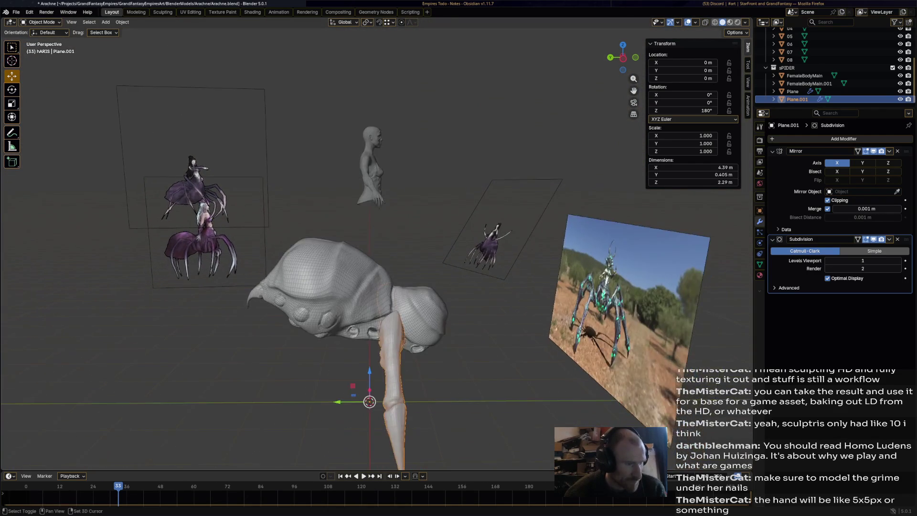
scroll(373, 257, up, 2)
Rotate the body's Plane around X to 1799.2°, then orbit to look down on the scene
click(334, 296)
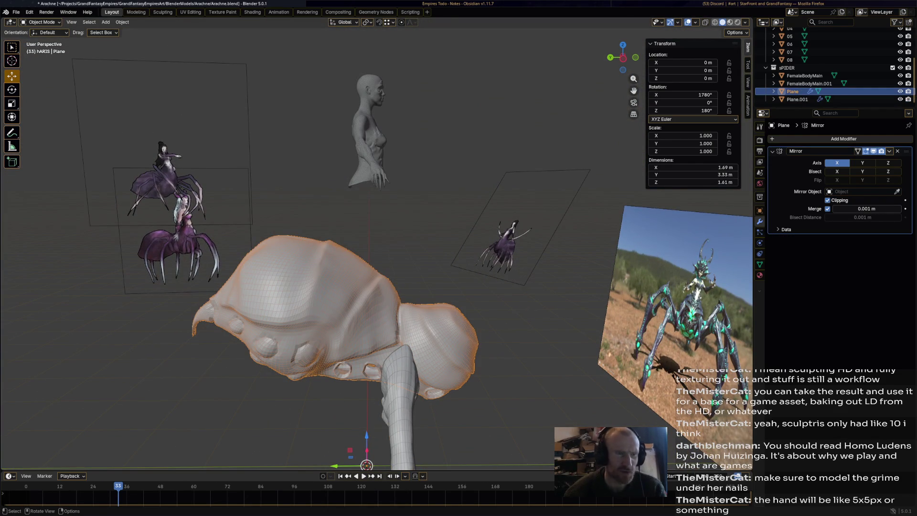
key(r)
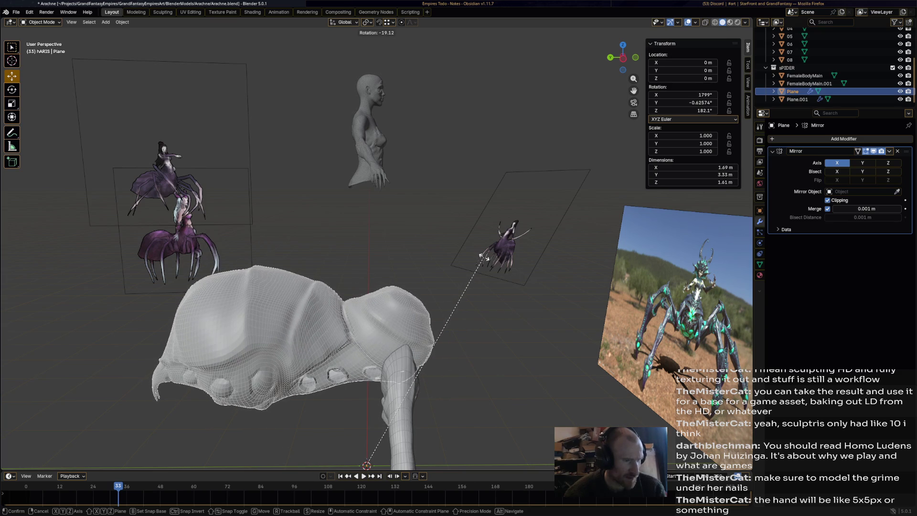
key(x)
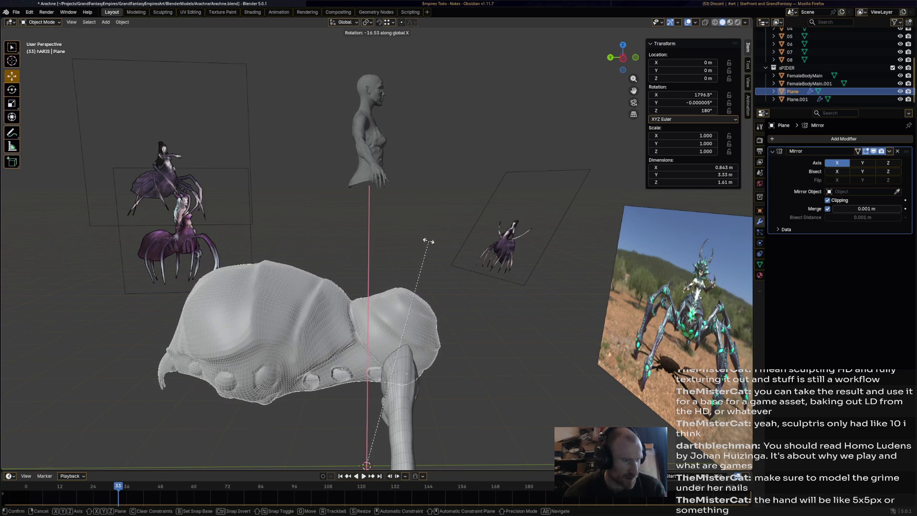
click(409, 255)
scroll(372, 239, down, 3)
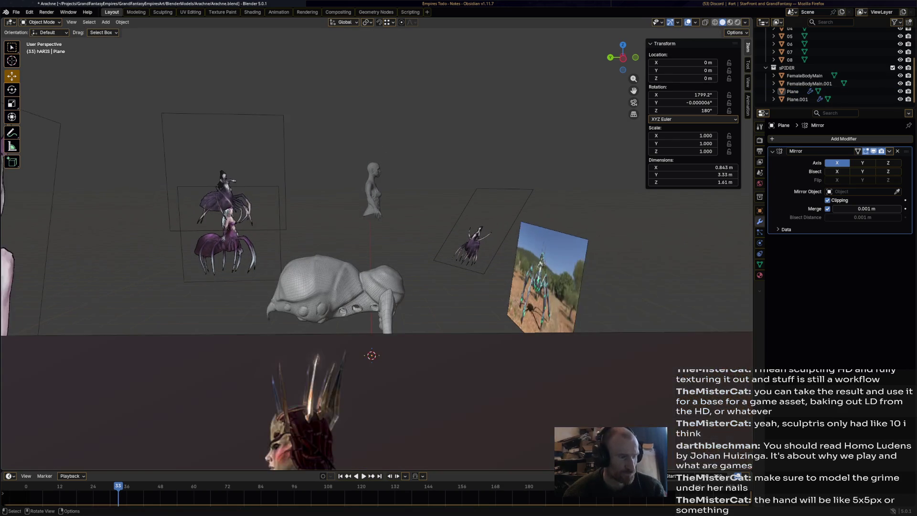
mouse_move(372, 238)
middle_down()
mouse_move(316, 210)
mouse_move(311, 191)
mouse_move(305, 205)
mouse_move(286, 200)
mouse_move(344, 119)
mouse_move(331, 122)
middle_up()
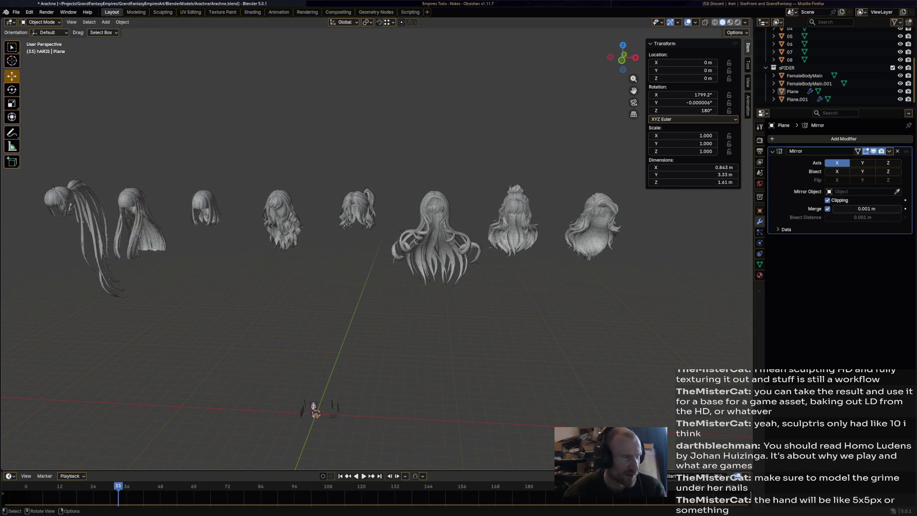
Switch the viewport to Material Preview and orbit around the row of hair models
middle_drag(332, 121, 280, 126)
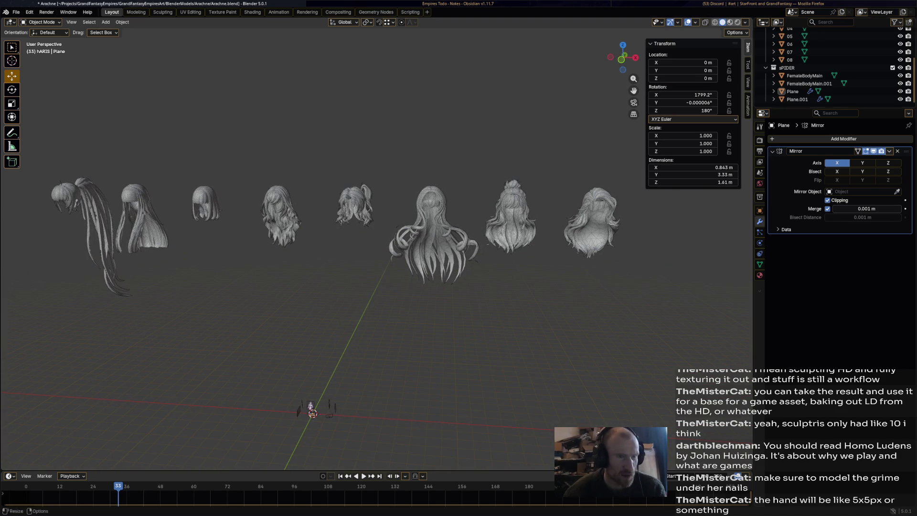
click(730, 22)
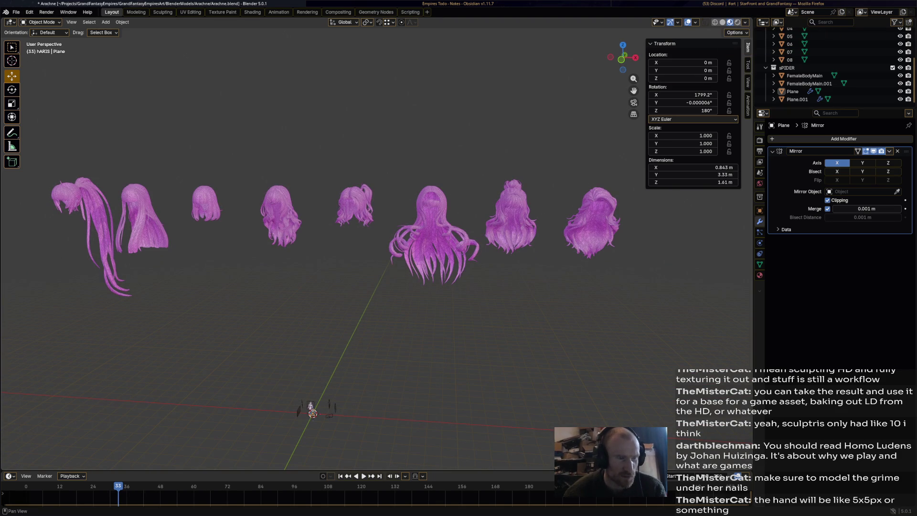
click(592, 220)
middle_drag(592, 219, 430, 220)
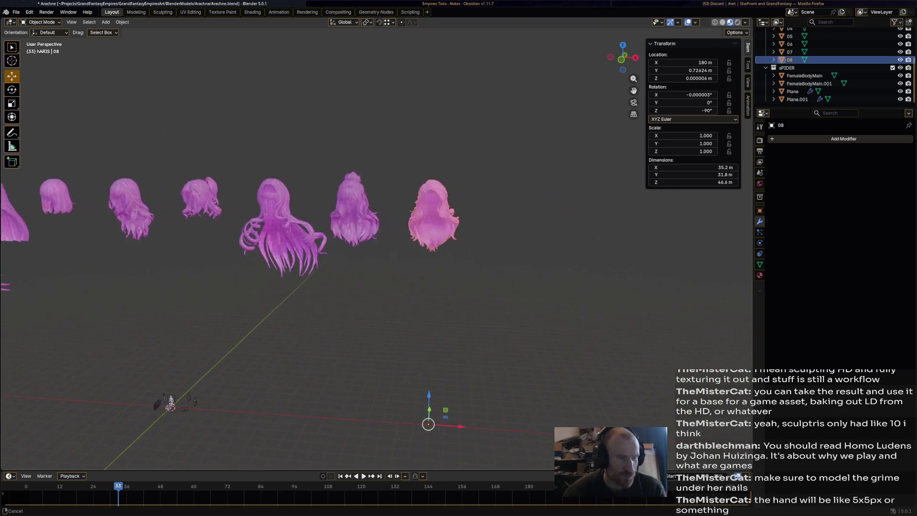
scroll(430, 219, up, 3)
scroll(377, 243, up, 5)
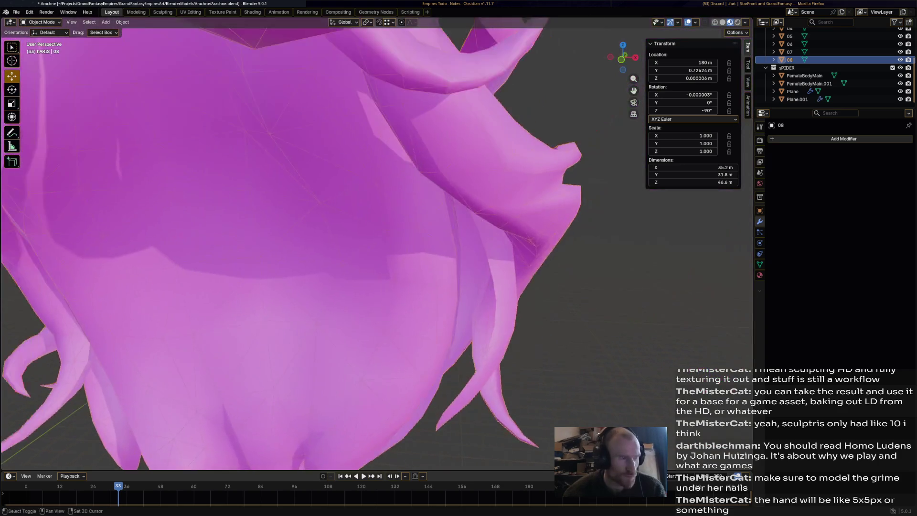
scroll(377, 244, down, 6)
scroll(377, 244, up, 5)
scroll(377, 243, down, 2)
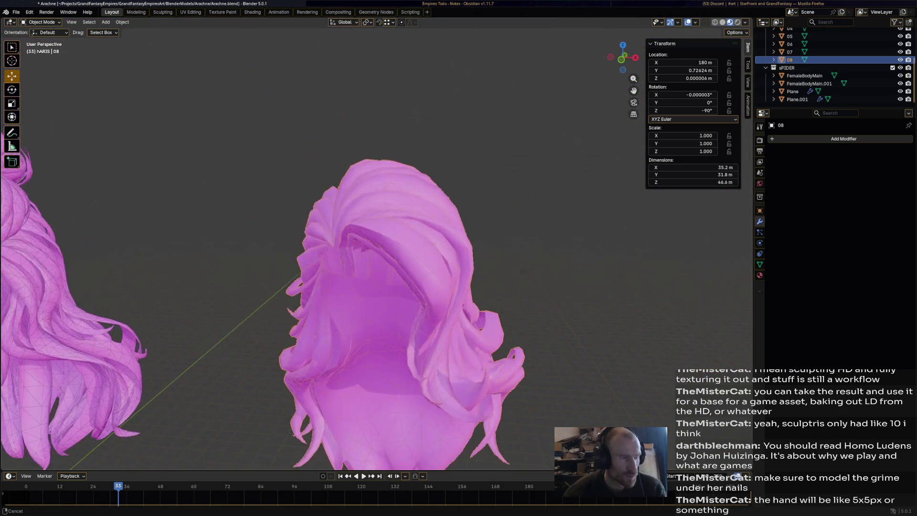
scroll(377, 243, down, 4)
Select hair 07 and frame its 07.png-to-Principled BSDF material nodes in the Shading workspace
click(385, 253)
middle_drag(385, 253, 363, 248)
scroll(363, 248, down, 4)
scroll(363, 248, up, 4)
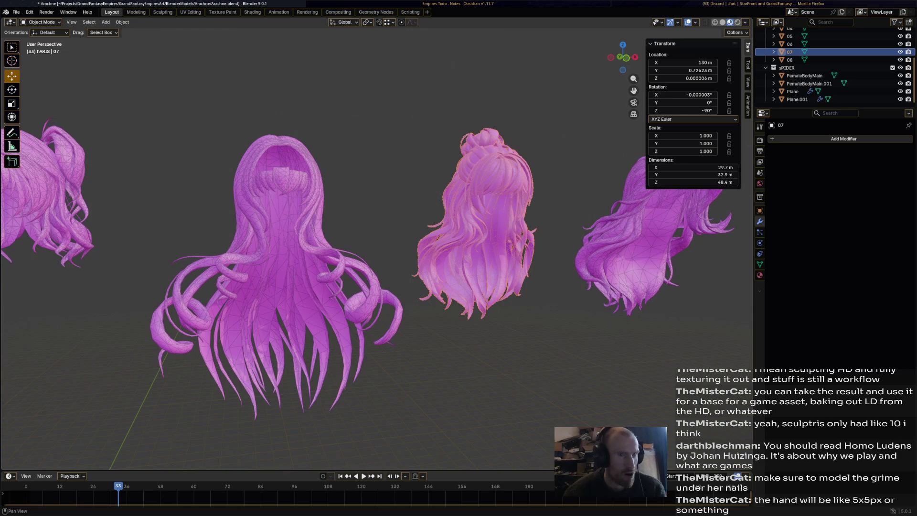
click(759, 275)
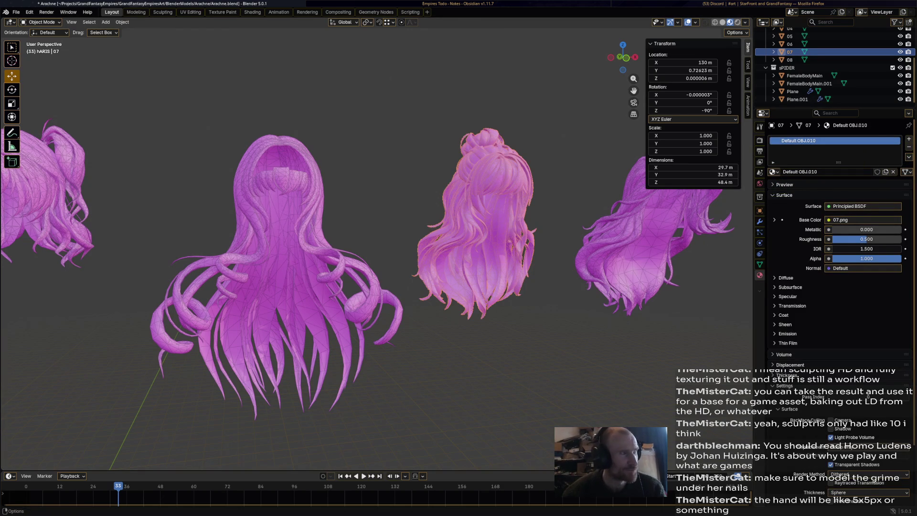
click(252, 12)
key(Home)
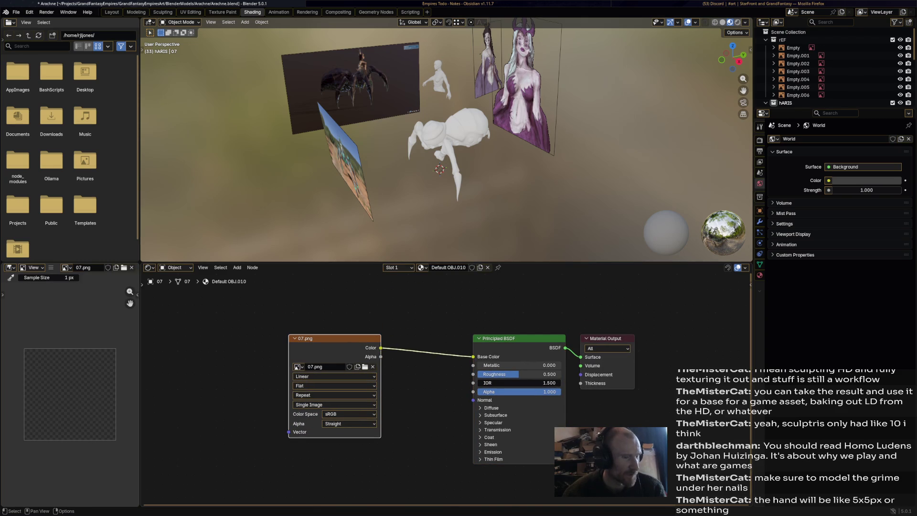
Zoom into hair 07's UV islands in UV Editing, then go back to the Layout workspace
scroll(446, 386, up, 1)
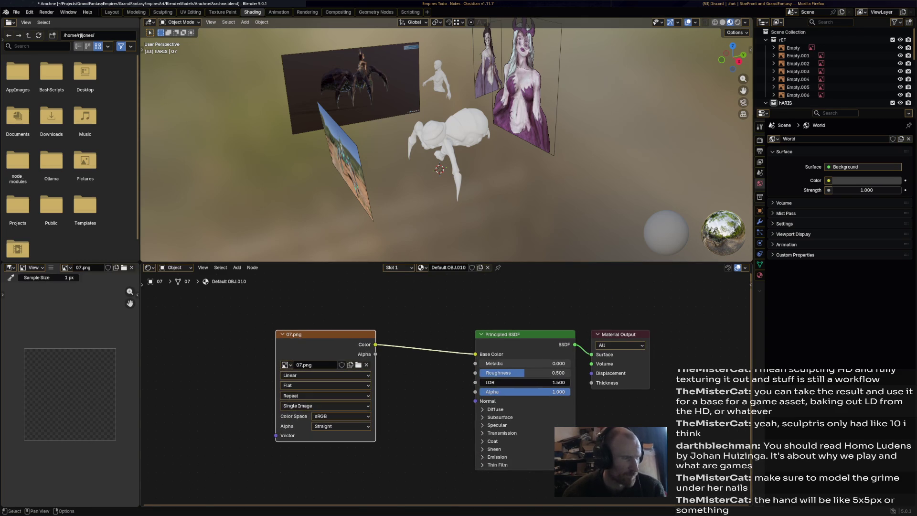
click(190, 11)
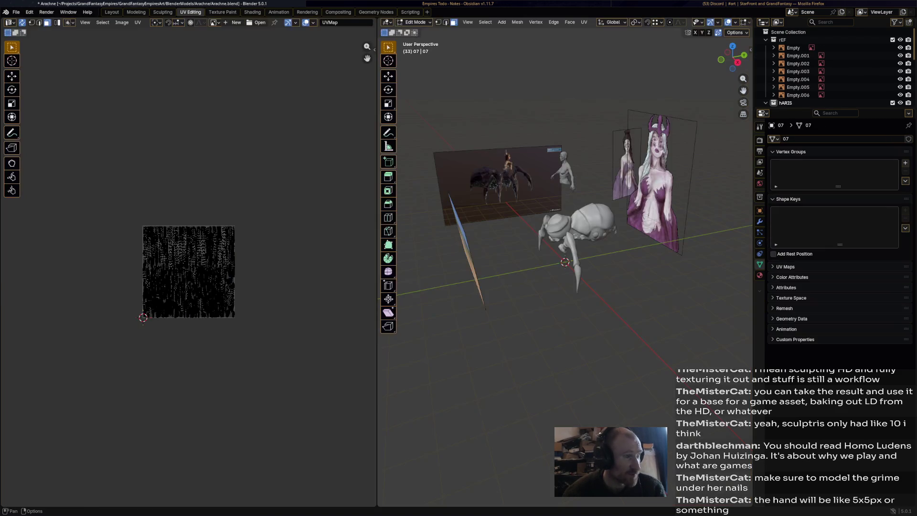
scroll(173, 281, up, 6)
scroll(174, 282, down, 2)
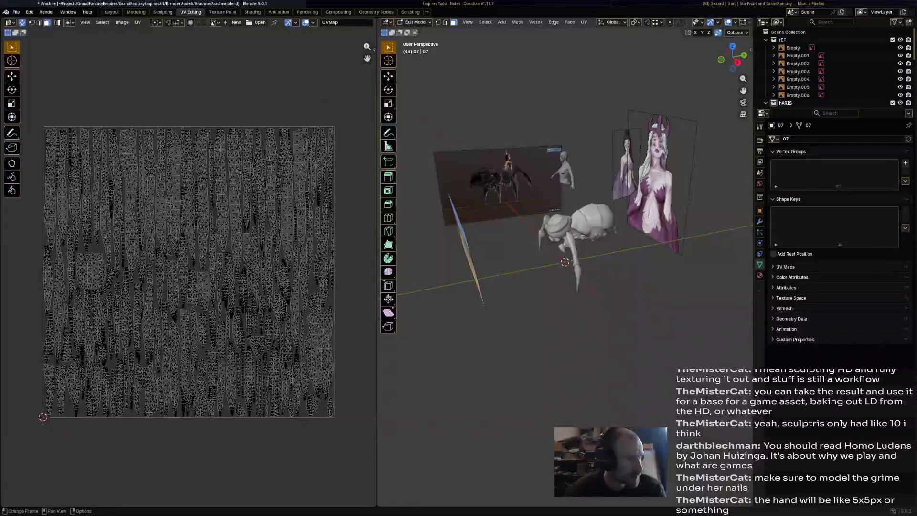
scroll(174, 281, down, 1)
scroll(173, 278, up, 2)
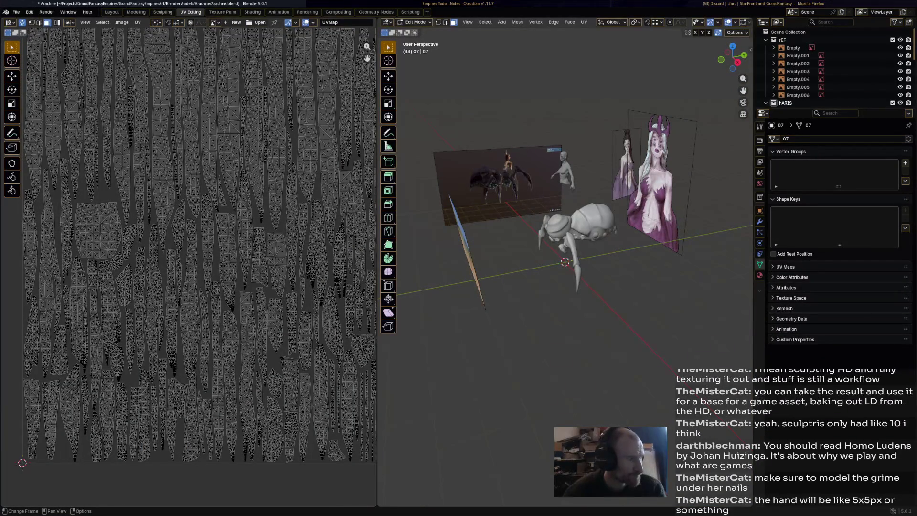
scroll(193, 265, down, 1)
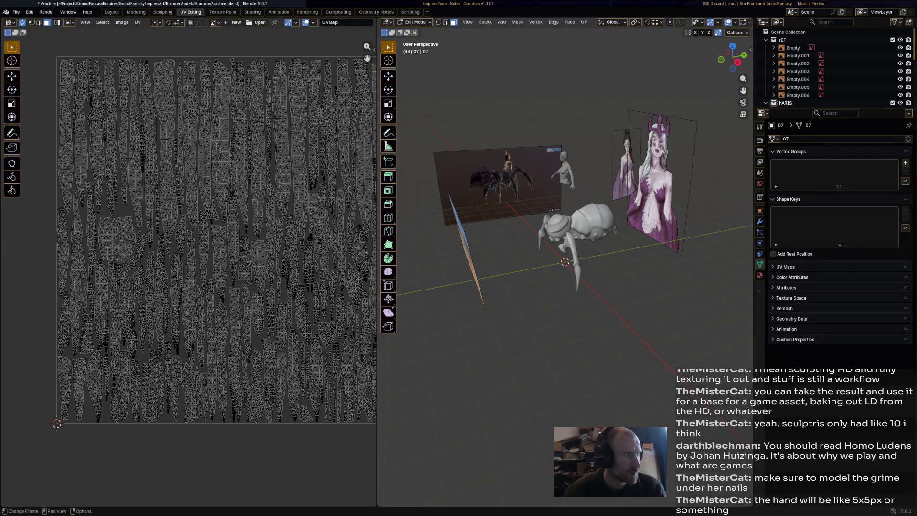
click(111, 12)
scroll(334, 258, down, 3)
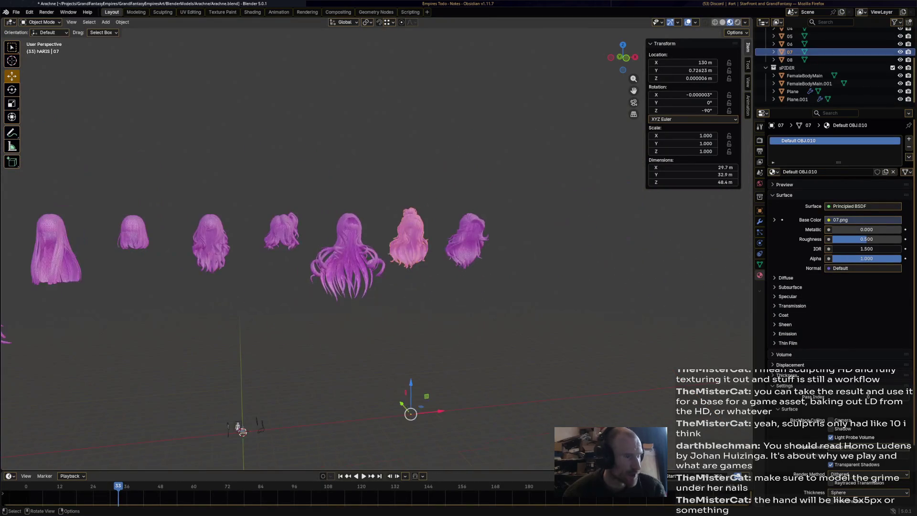
click(789, 60)
scroll(334, 258, up, 2)
scroll(334, 258, down, 4)
shift+middle_drag(334, 258, 442, 253)
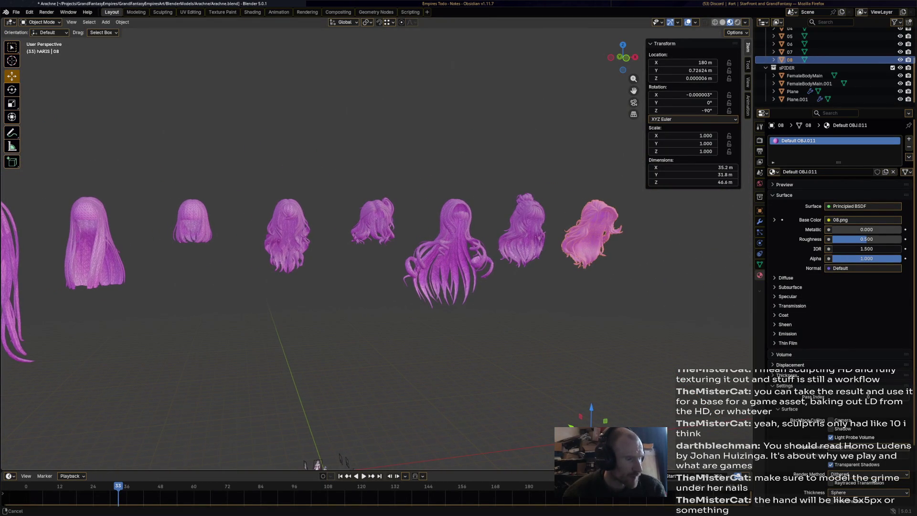
scroll(377, 243, down, 4)
scroll(377, 243, up, 10)
scroll(377, 244, down, 5)
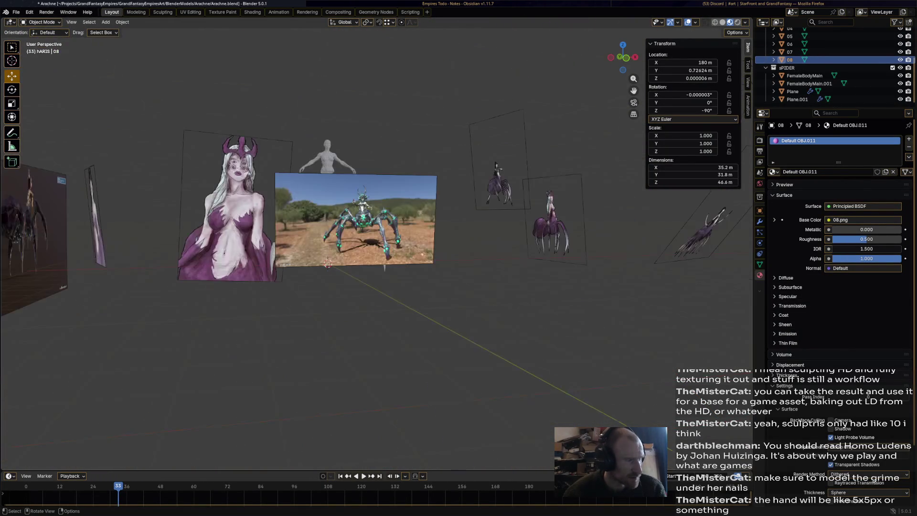
scroll(377, 244, up, 8)
middle_drag(377, 243, 454, 224)
scroll(453, 224, down, 5)
scroll(453, 224, up, 2)
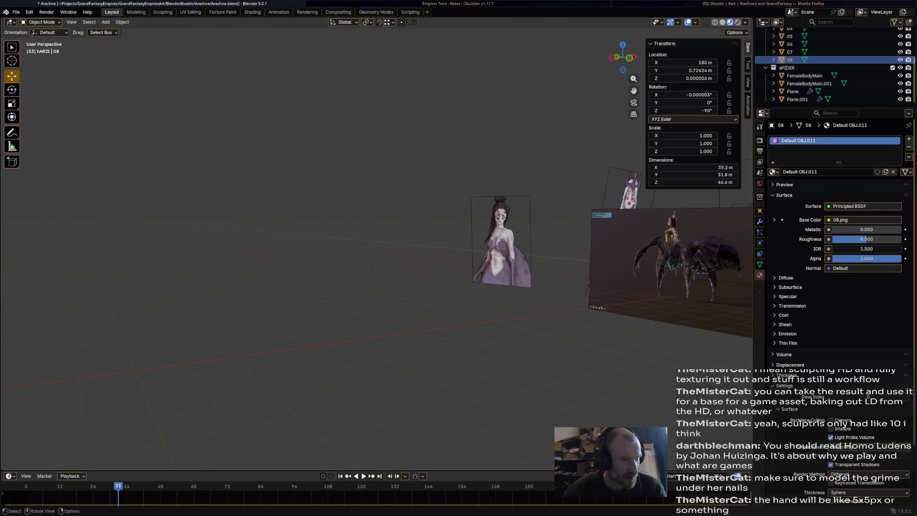
scroll(487, 287, up, 5)
scroll(487, 286, down, 3)
middle_drag(382, 257, 439, 251)
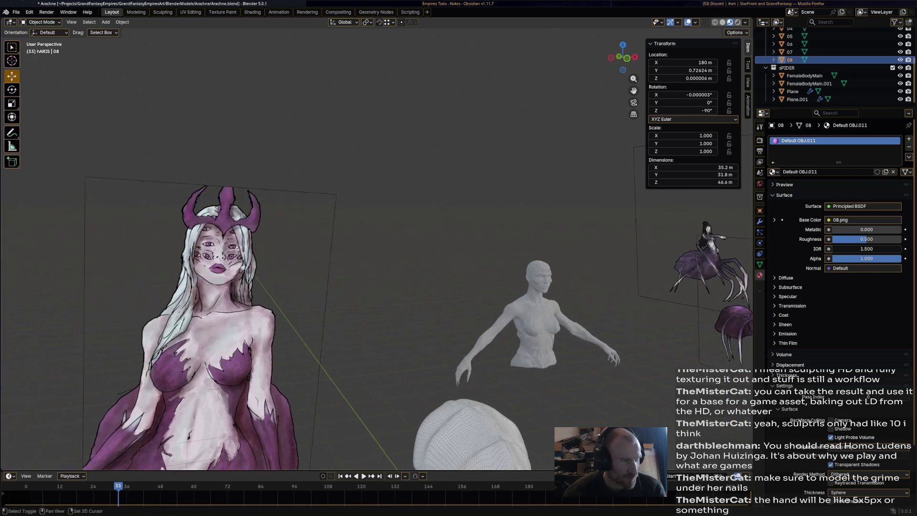
scroll(382, 257, down, 10)
mouse_move(382, 257)
middle_down()
mouse_move(391, 239)
mouse_move(408, 287)
middle_up()
scroll(408, 287, up, 3)
click(341, 110)
shift+middle_drag(341, 110, 431, 120)
mouse_move(445, 363)
shift+middle_down()
mouse_move(147, 380)
mouse_move(262, 317)
mouse_move(307, 311)
shift+middle_up()
scroll(307, 310, up, 3)
scroll(339, 309, up, 10)
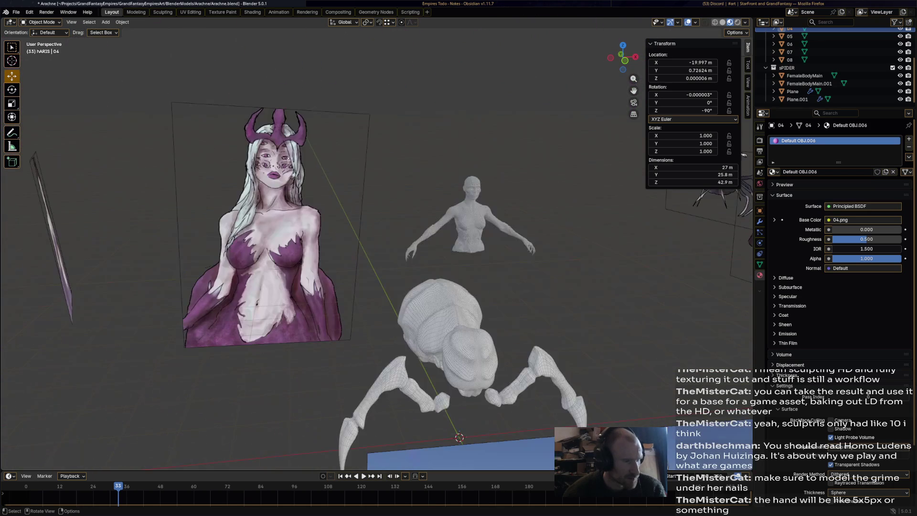
scroll(339, 267, down, 10)
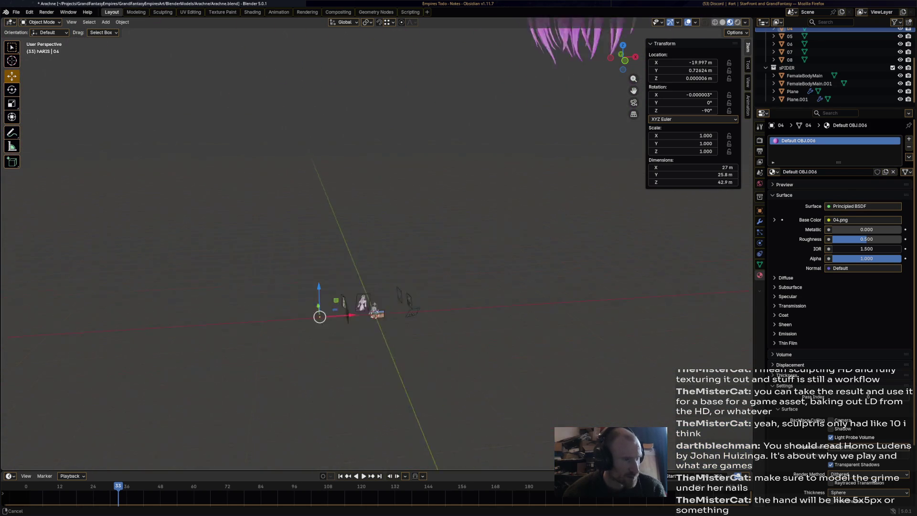
scroll(363, 258, up, 10)
mouse_move(572, 239)
shift+middle_down()
mouse_move(277, 206)
mouse_move(258, 191)
mouse_move(521, 172)
shift+middle_up()
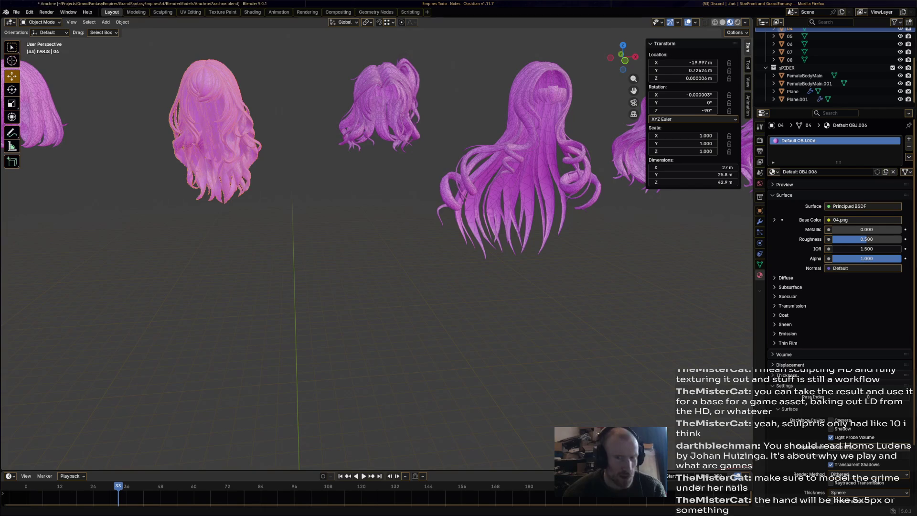
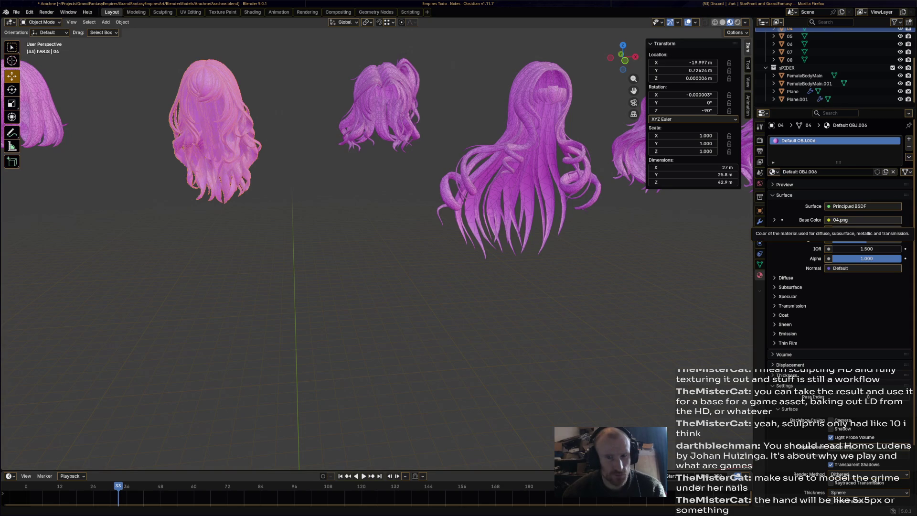
Import the F_Hair_640.fbx hair model and raise it along Z above the spider body
drag(527, 144, 318, 234)
click(298, 385)
scroll(354, 286, down, 10)
scroll(353, 286, up, 6)
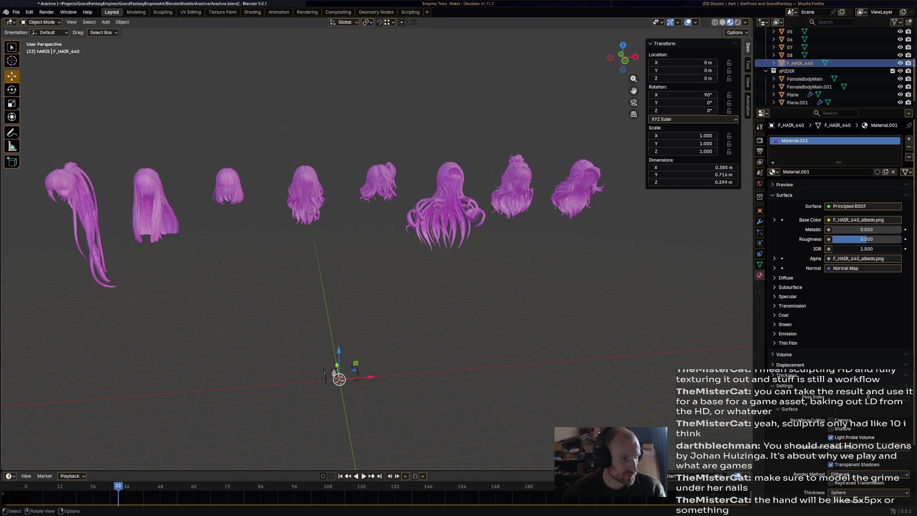
key(KP_Decimal)
scroll(376, 239, down, 10)
scroll(375, 239, up, 6)
scroll(376, 239, up, 2)
key(g)
key(z)
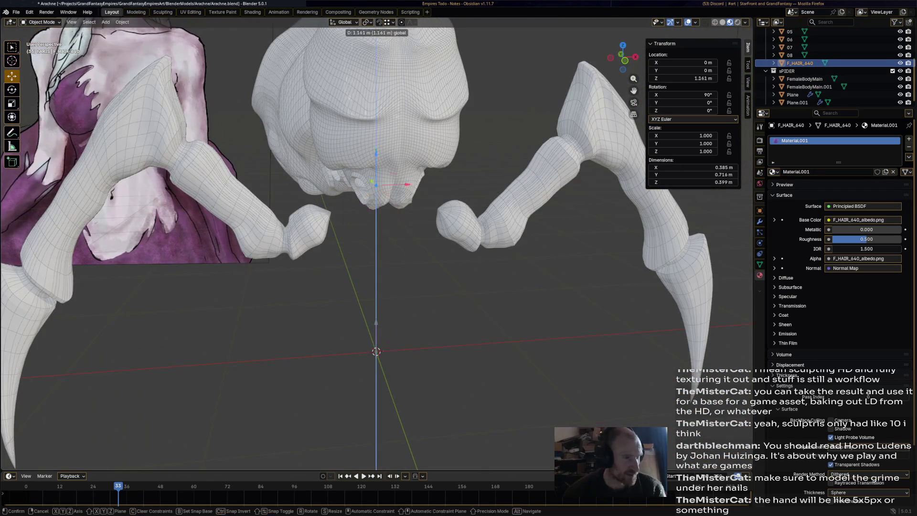
key(Return)
Delete the imported F_Hair_640 hair again
mouse_move(376, 239)
middle_down()
mouse_move(390, 306)
mouse_move(356, 227)
mouse_move(365, 216)
middle_up()
key(x)
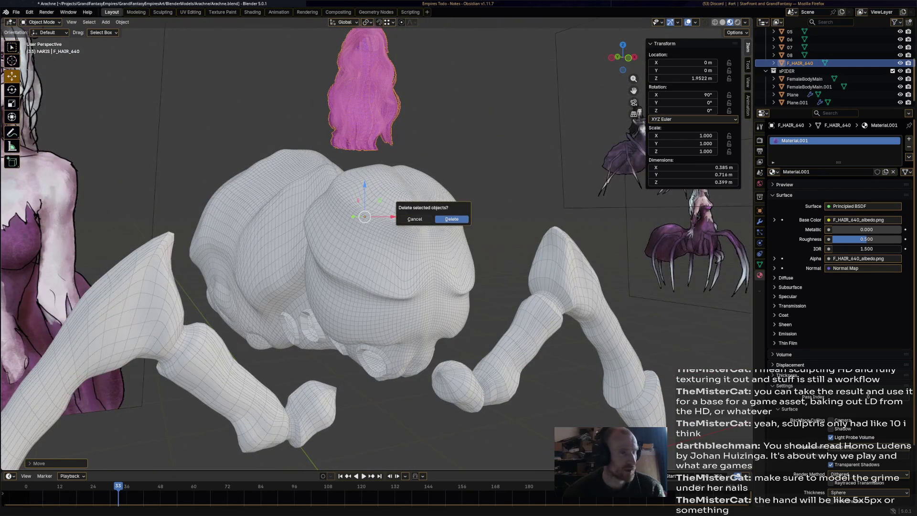
click(451, 219)
scroll(377, 239, down, 10)
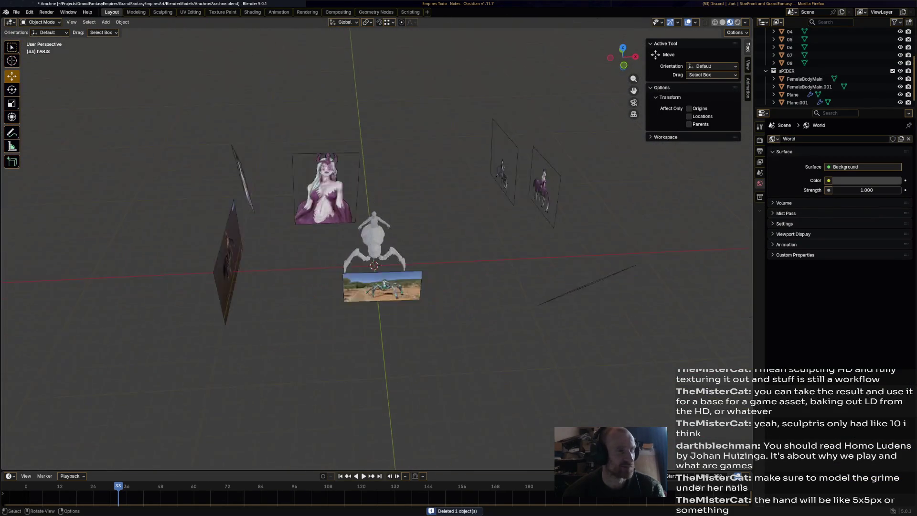
Select hair model 04 and reset its origin with Set Origin
middle_drag(376, 241, 382, 198)
click(215, 168)
mouse_move(215, 168)
middle_down()
mouse_move(271, 122)
mouse_move(241, 142)
mouse_move(171, 146)
middle_up()
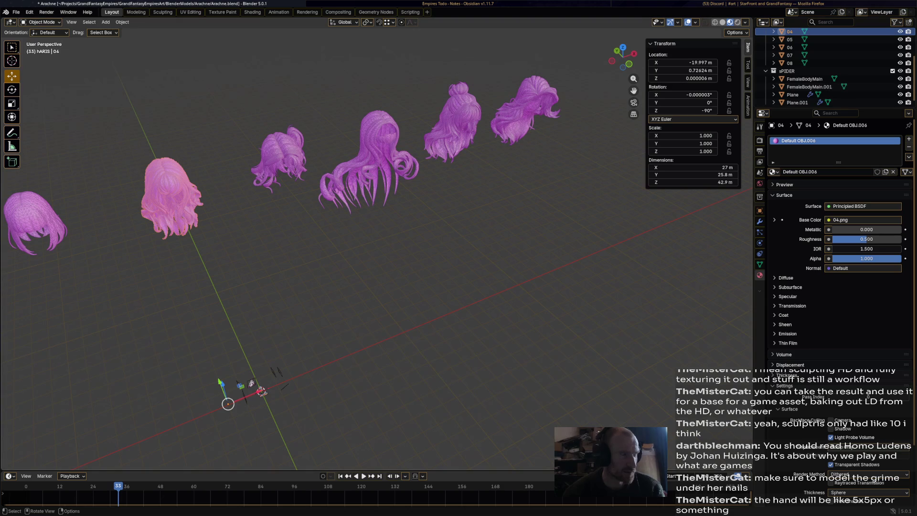
right_click(143, 81)
mouse_move(172, 81)
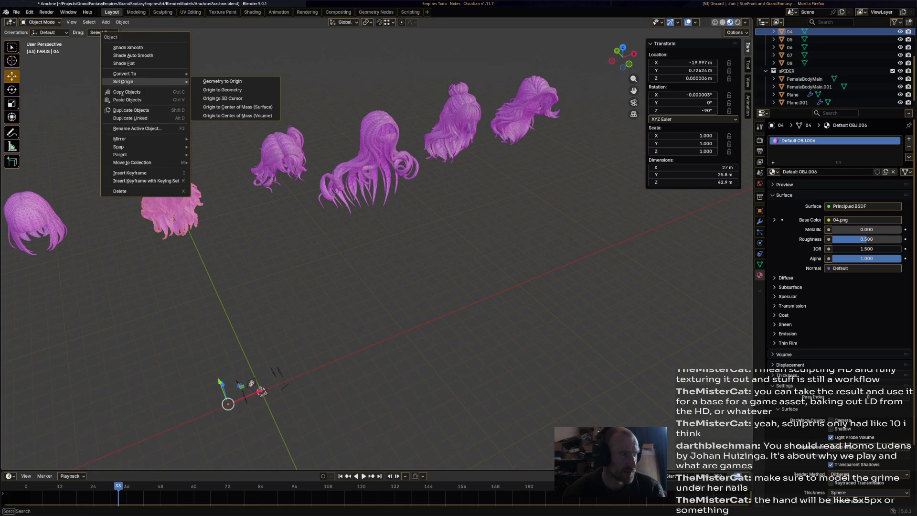
click(239, 118)
Duplicate hair 04 in place as 04.001 and move it into the sPIDER collection
key(shift+d)
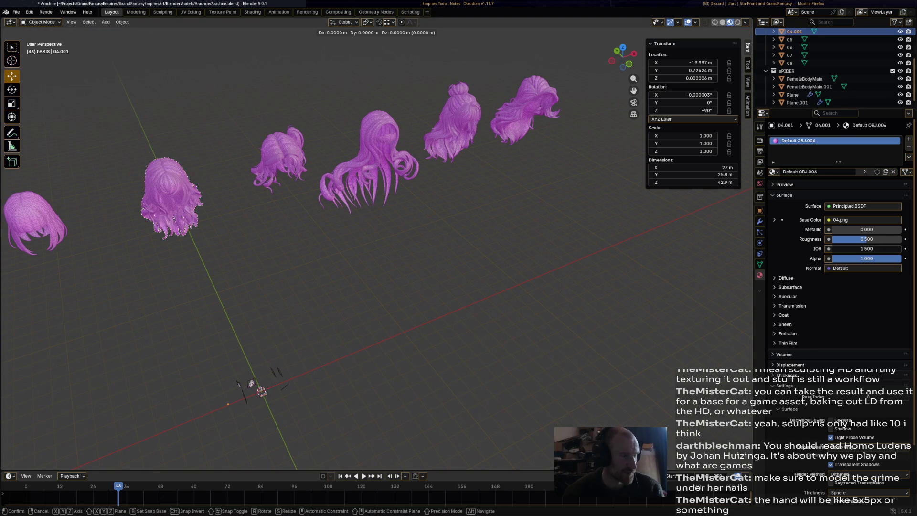
key(Escape)
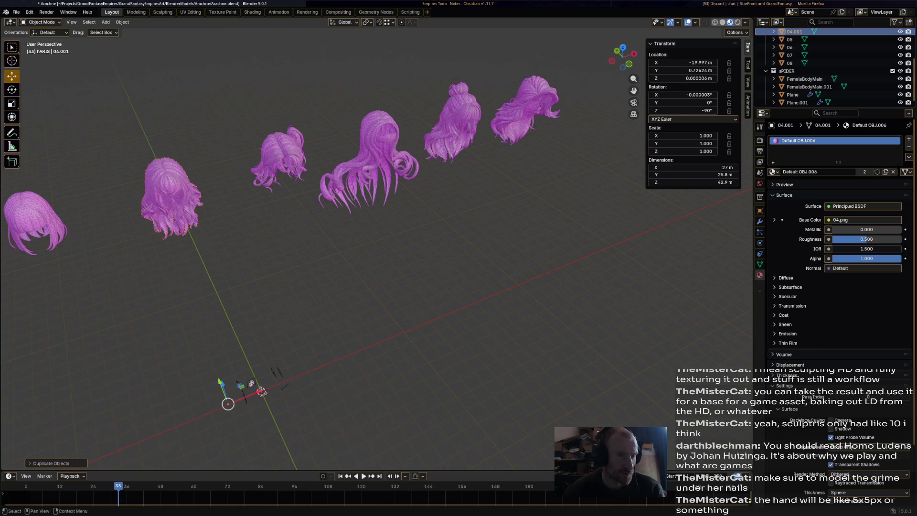
mouse_move(814, 32)
mouse_down()
mouse_move(804, 51)
mouse_move(809, 79)
mouse_up()
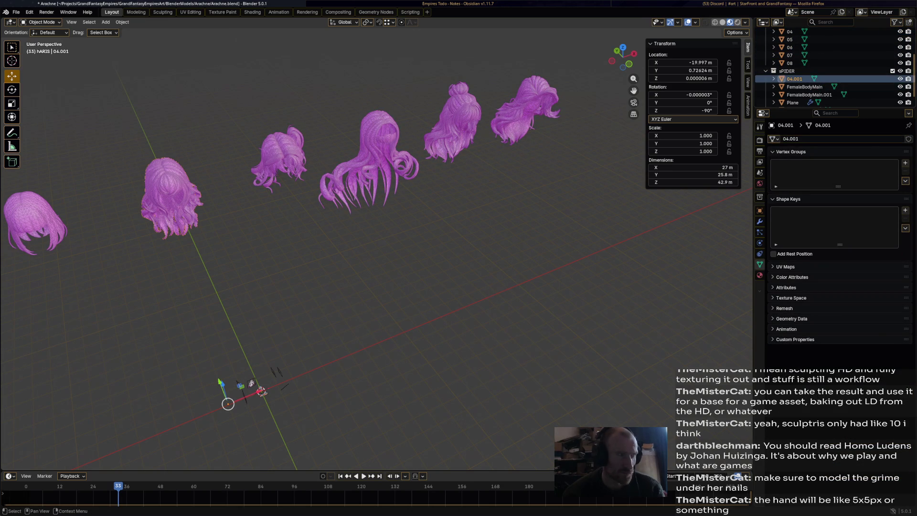
key(KP_Decimal)
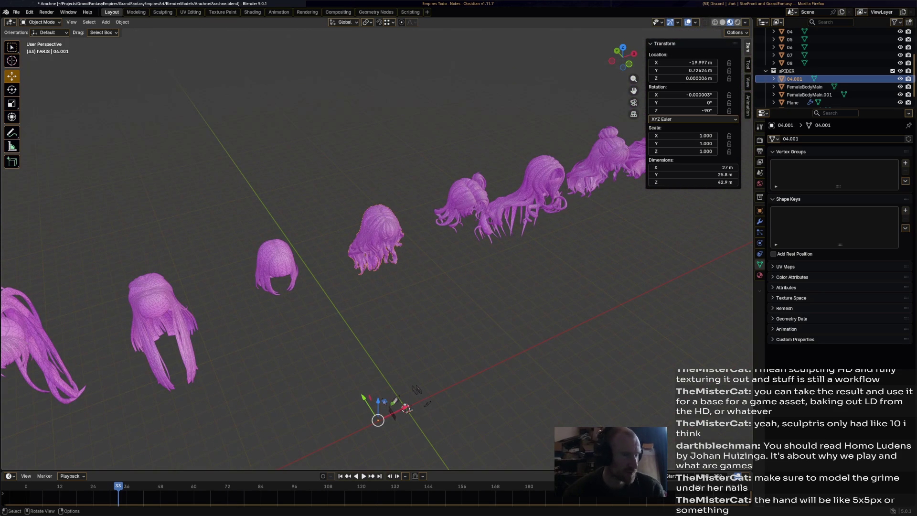
Shrink hair copy 04.001 to a tiny scale and slide it along X beside the spider body
key(s)
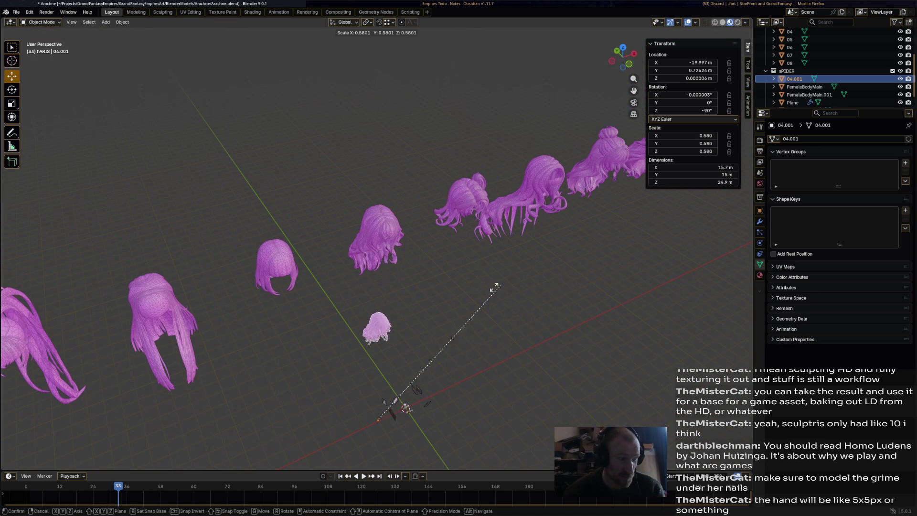
click(389, 399)
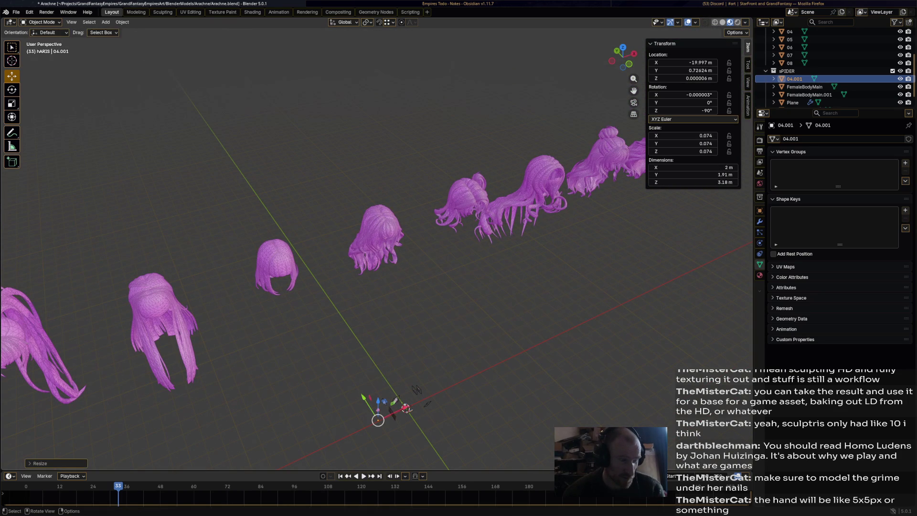
key(KP_Decimal)
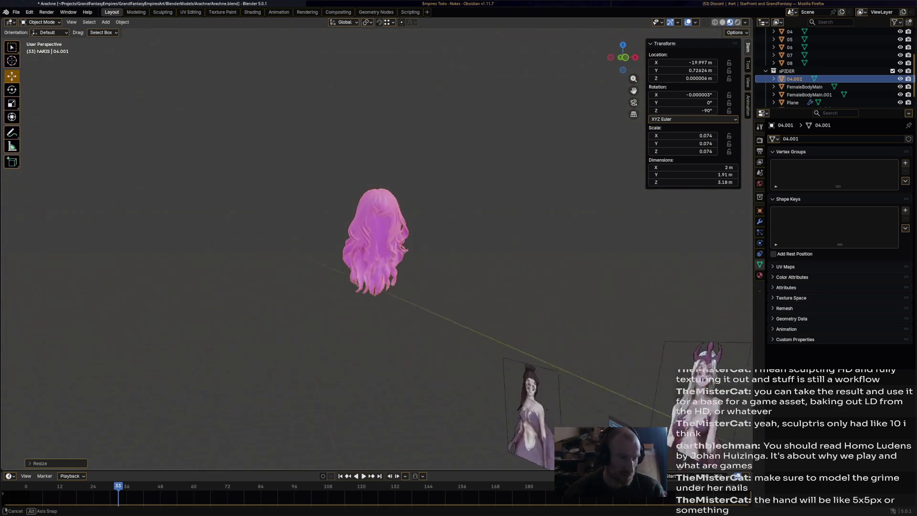
scroll(376, 244, down, 3)
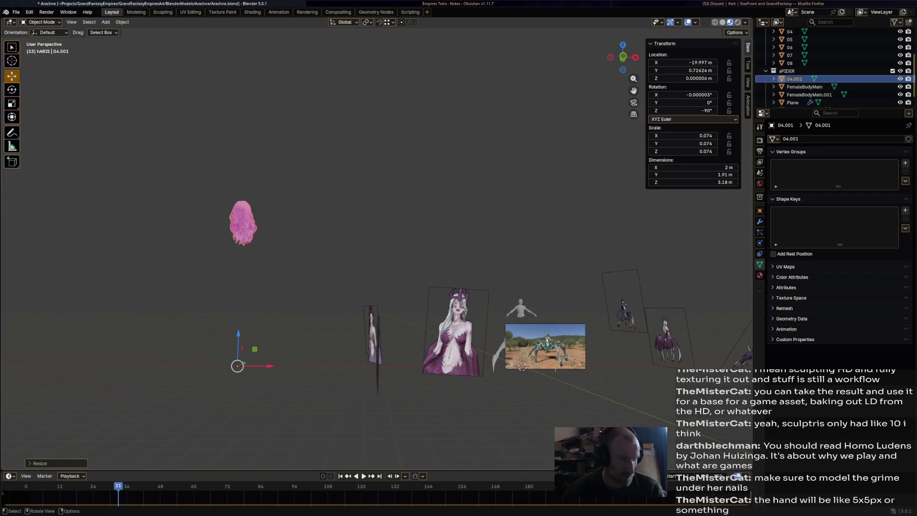
key(g)
key(x)
key(Return)
key(s)
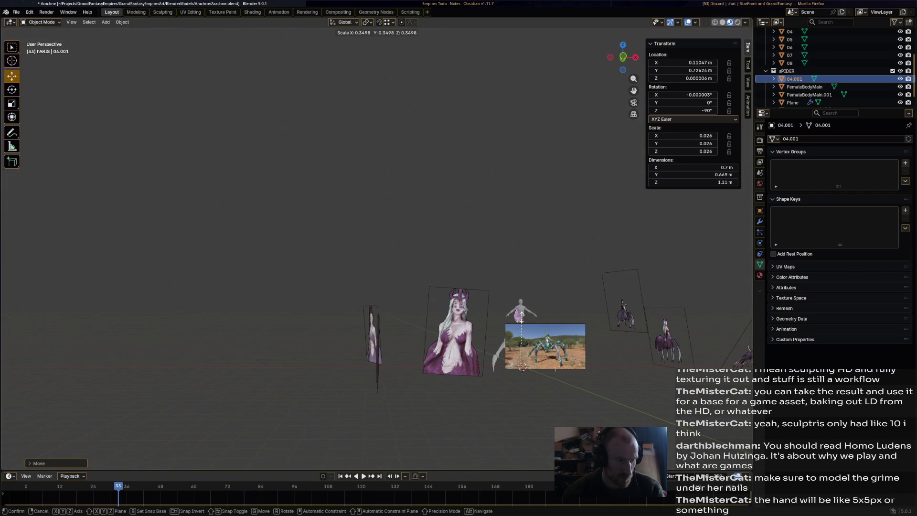
key(Return)
Hide the front reference photo Empty.006 and reselect the pink hair copy
scroll(515, 325, up, 3)
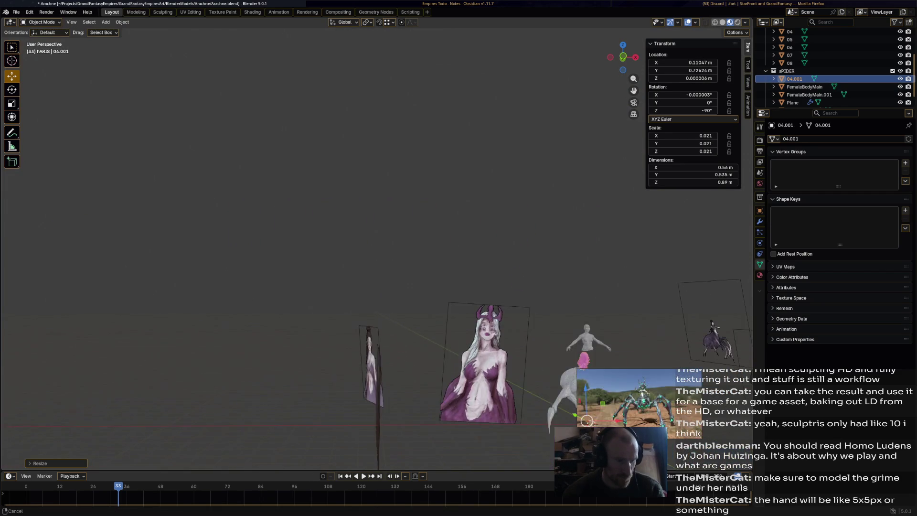
scroll(519, 402, up, 4)
shift+middle_drag(519, 402, 406, 423)
click(406, 423)
scroll(403, 411, down, 3)
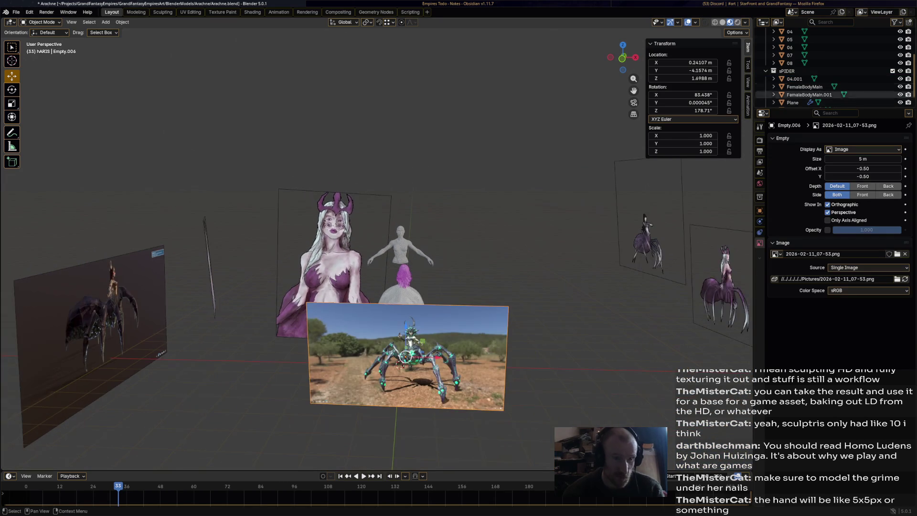
scroll(835, 67, up, 2)
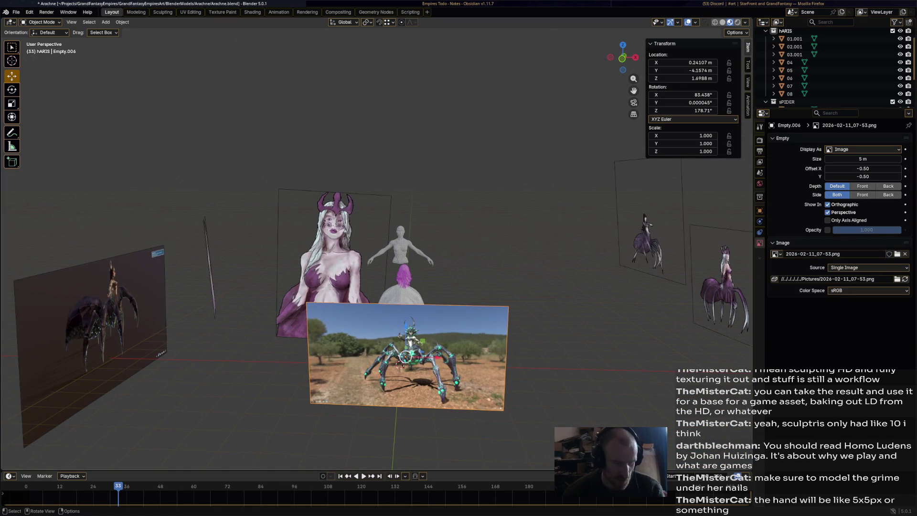
key(h)
click(403, 357)
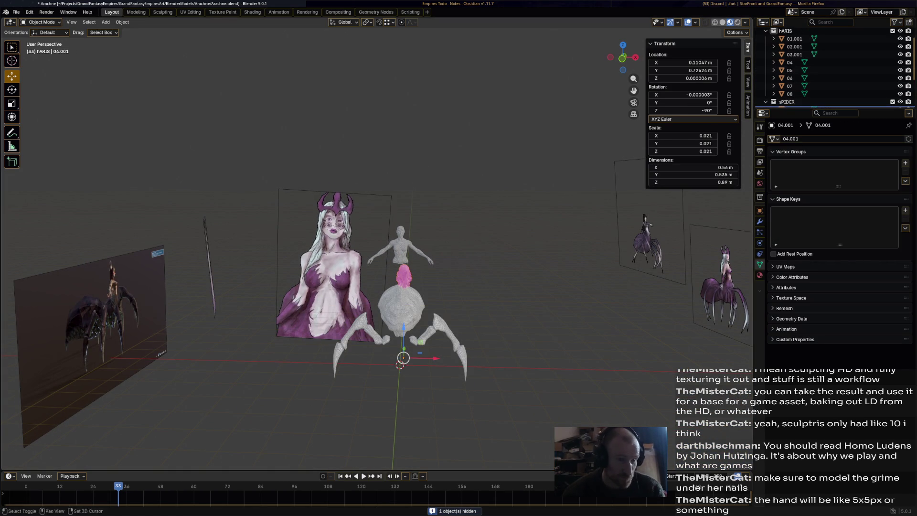
Drag the pink hair up toward the woman's head
scroll(403, 357, up, 6)
drag(422, 451, 422, 265)
middle_drag(422, 265, 458, 329)
middle_drag(430, 374, 415, 360)
drag(414, 361, 446, 385)
middle_drag(447, 384, 353, 382)
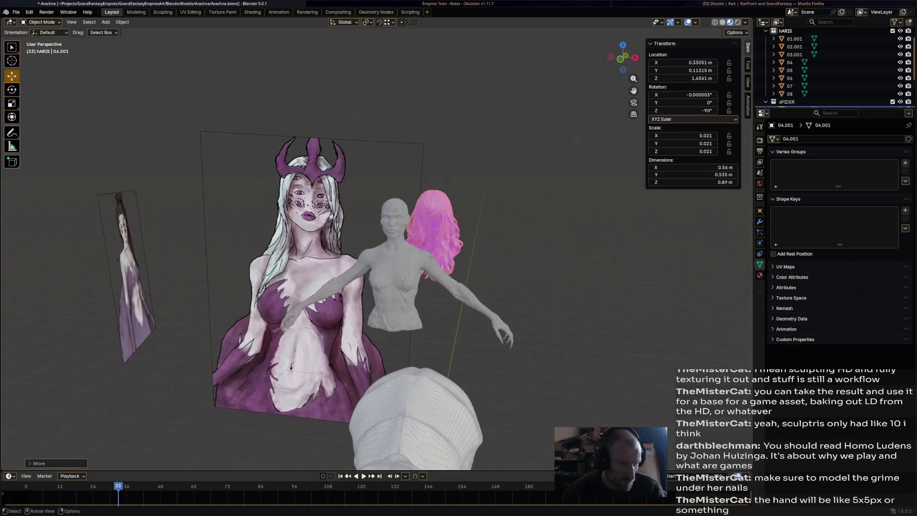
scroll(382, 287, up, 3)
drag(468, 169, 523, 176)
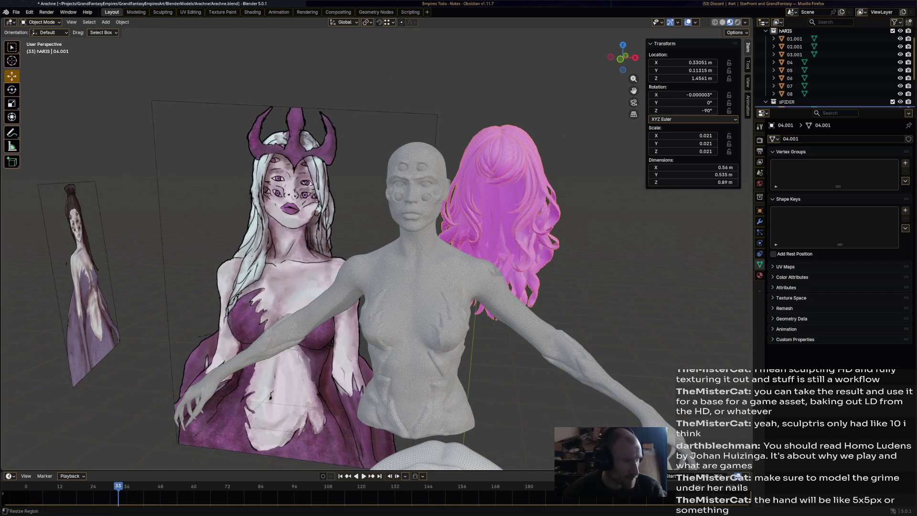
Reposition the pink hair, enlarge it slightly, and save Arachne.blend
key(g)
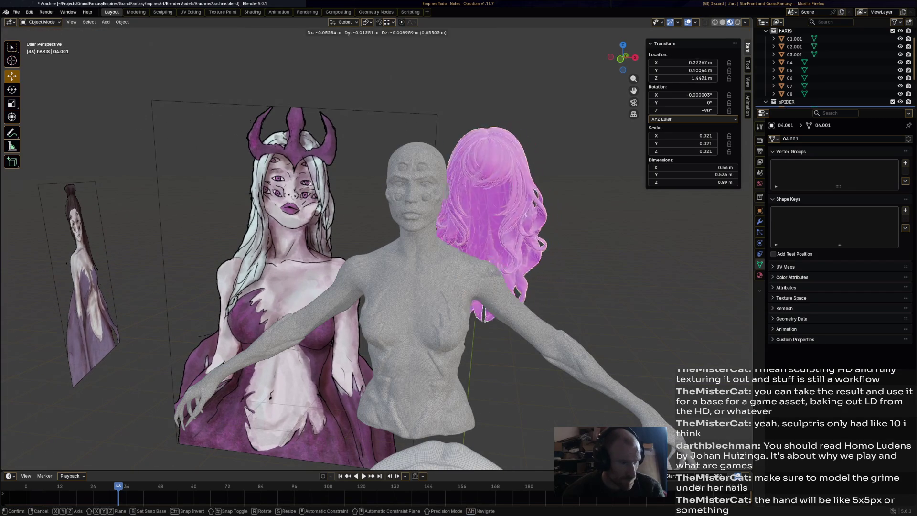
key(Return)
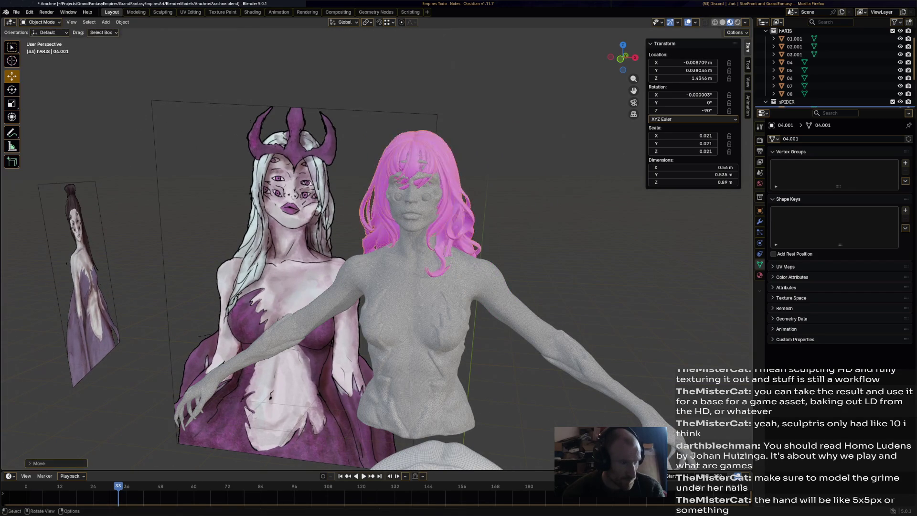
key(g)
key(Return)
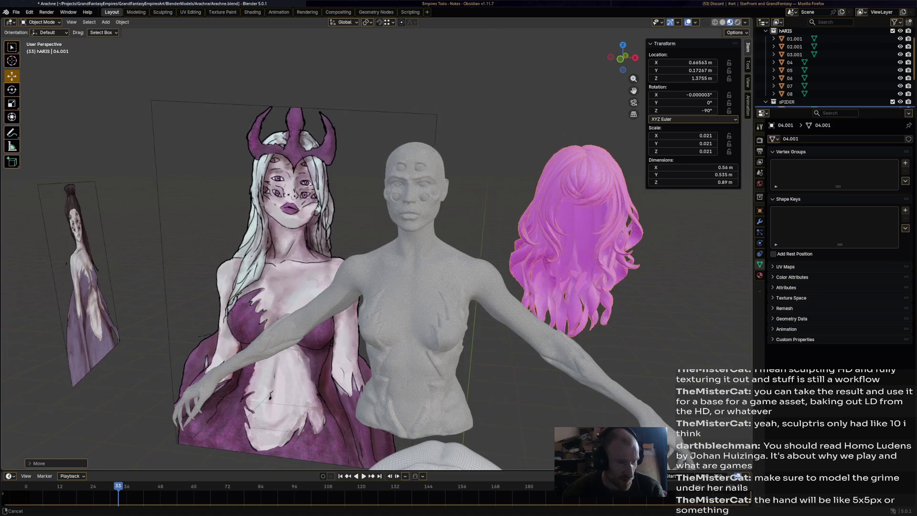
key(KP_Decimal)
scroll(446, 202, down, 6)
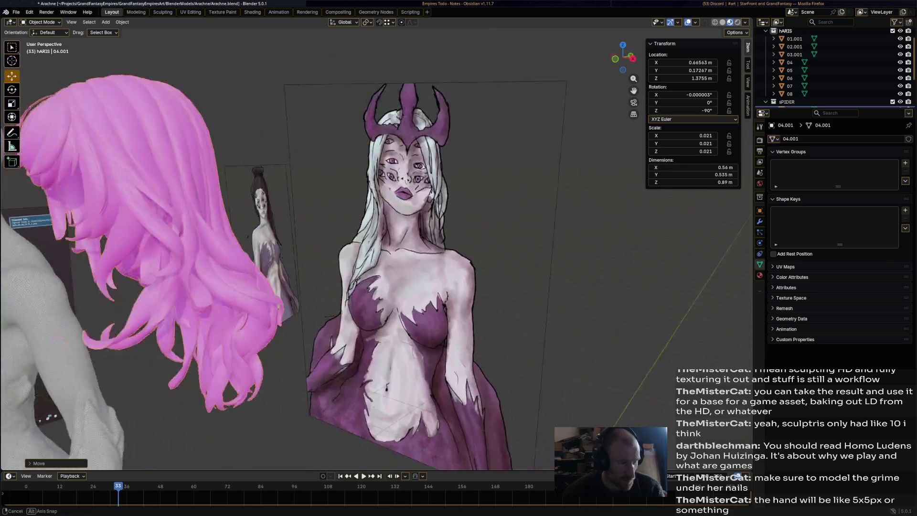
key(s)
key(Return)
key(ctrl+s)
Centre the hair on the bust's head at Location X 0 and Y 0, then save
middle_drag(334, 238, 496, 238)
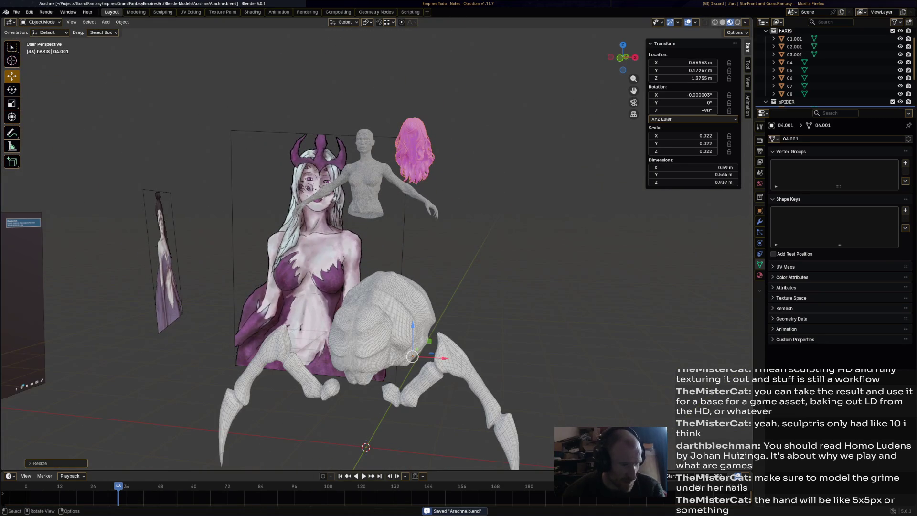
key(g)
key(x)
key(Return)
click(692, 63)
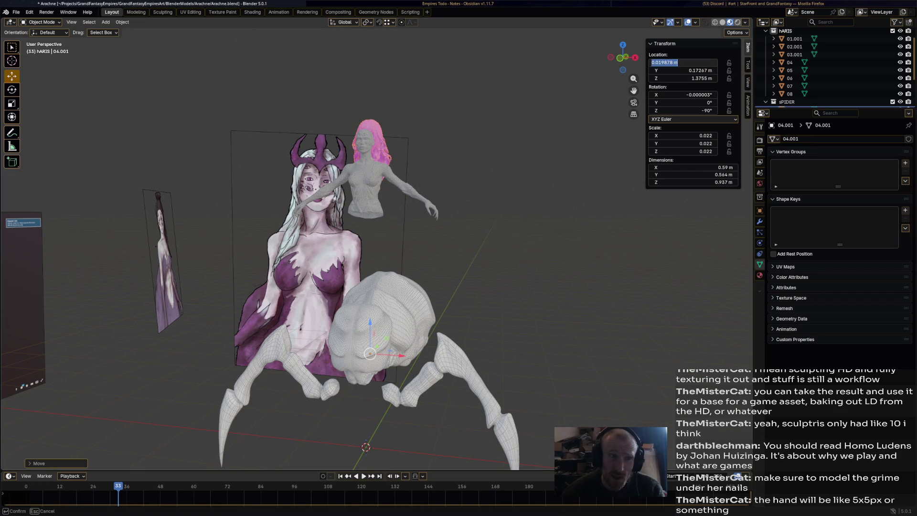
text(0)
key(Return)
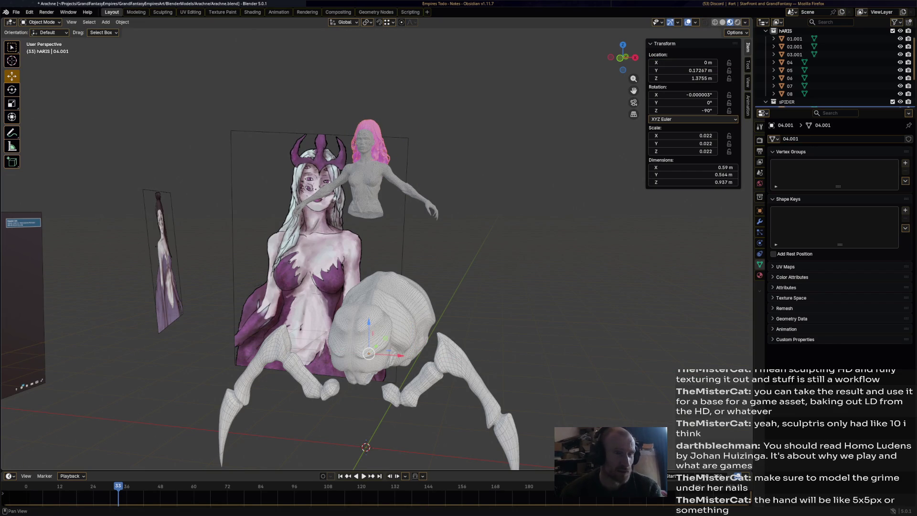
middle_drag(430, 239, 286, 242)
click(688, 71)
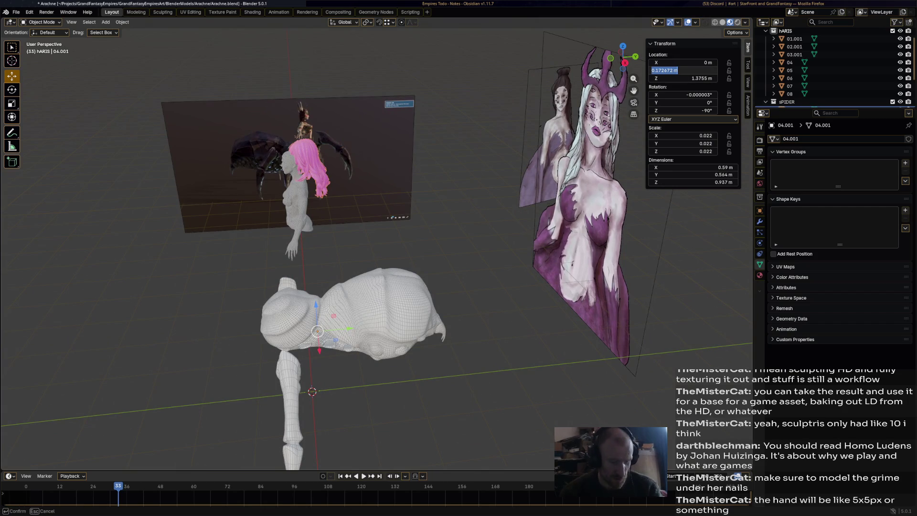
key(Return)
mouse_move(382, 238)
middle_down()
mouse_move(348, 220)
mouse_move(406, 217)
mouse_move(406, 201)
middle_up()
key(ctrl+s)
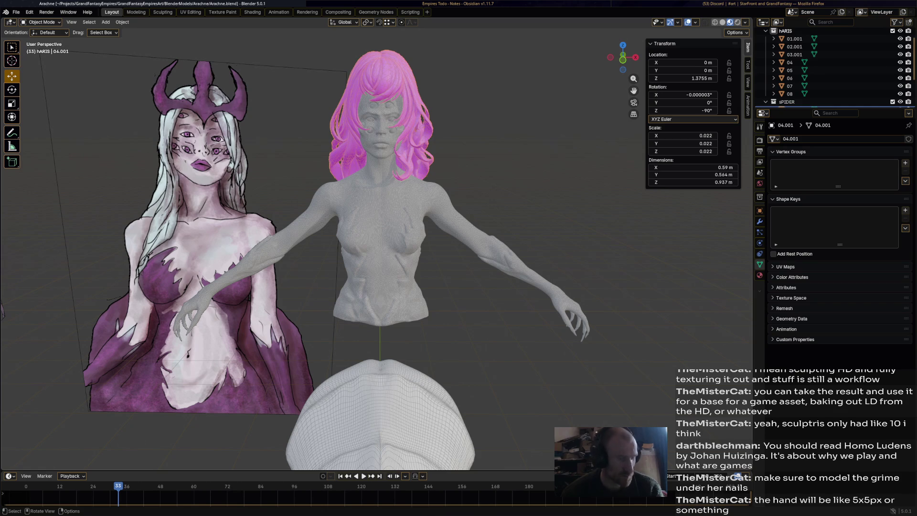
Lower hair 04.001 along Z onto the bust's head
key(Tab)
key(Tab)
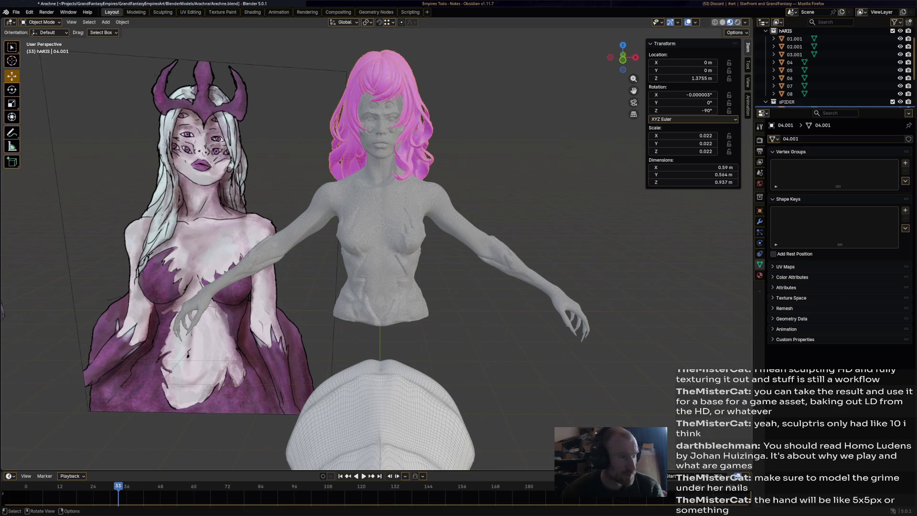
scroll(747, 231, down, 5)
key(g)
key(z)
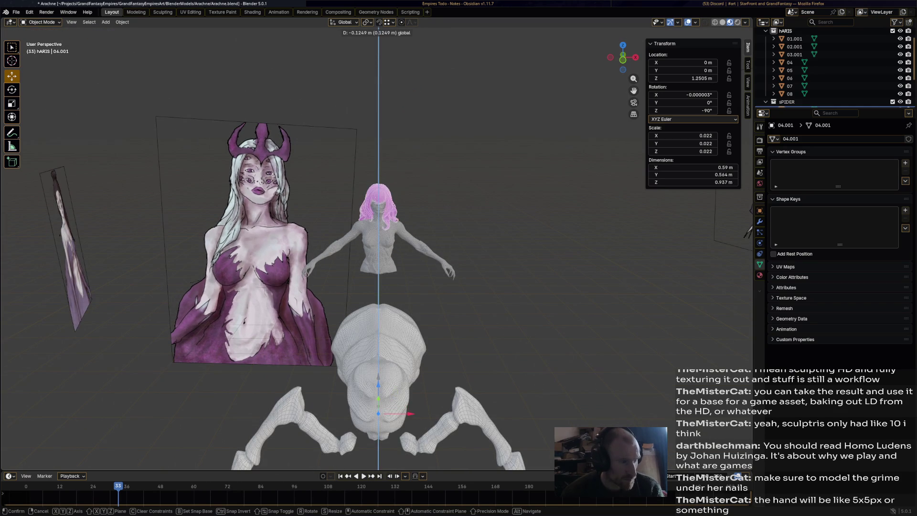
click(747, 232)
scroll(747, 231, up, 5)
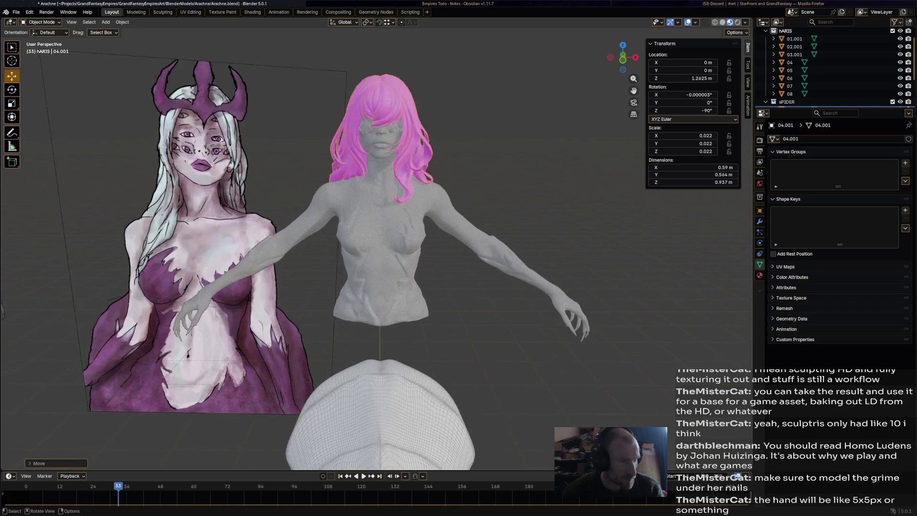
scroll(487, 134, up, 6)
scroll(487, 134, down, 3)
Scale the hair up to 0.023
key(s)
click(492, 129)
scroll(491, 129, down, 5)
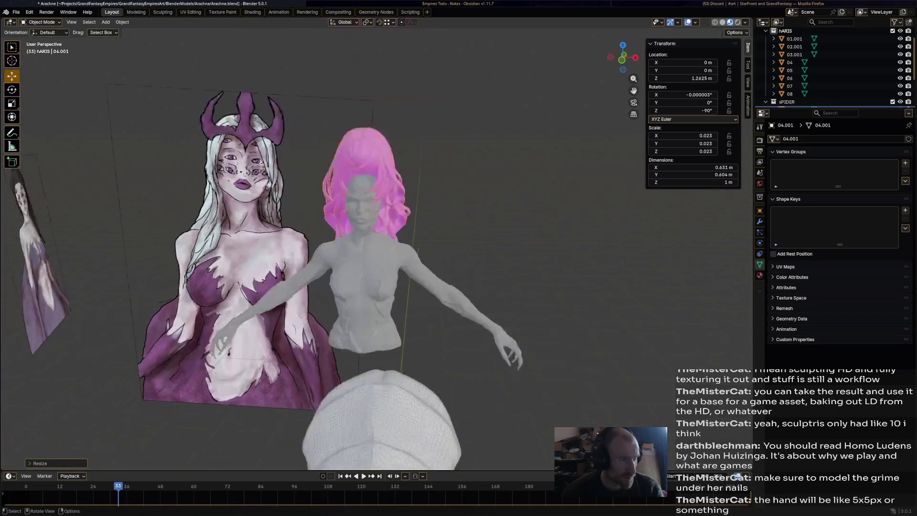
scroll(377, 253, up, 1)
scroll(377, 253, down, 1)
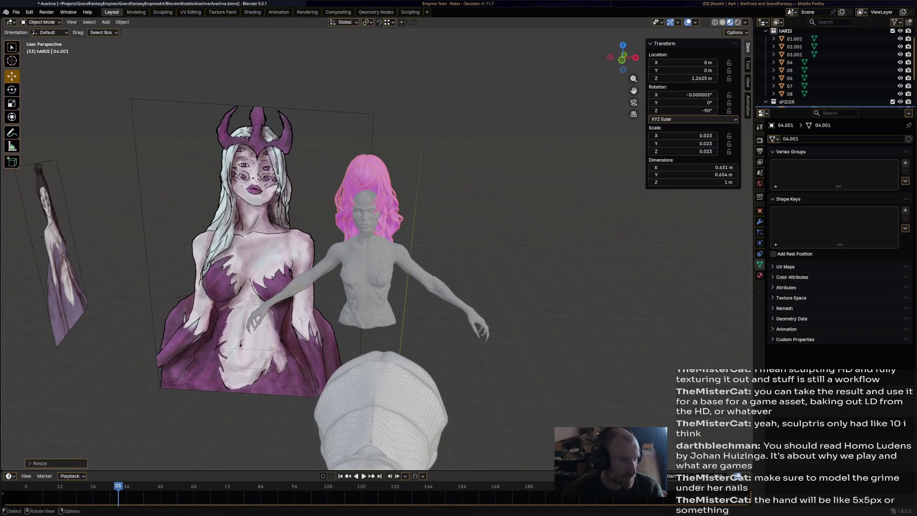
Switch to Solid shading with X-ray enabled and save Arachne.blend
click(721, 22)
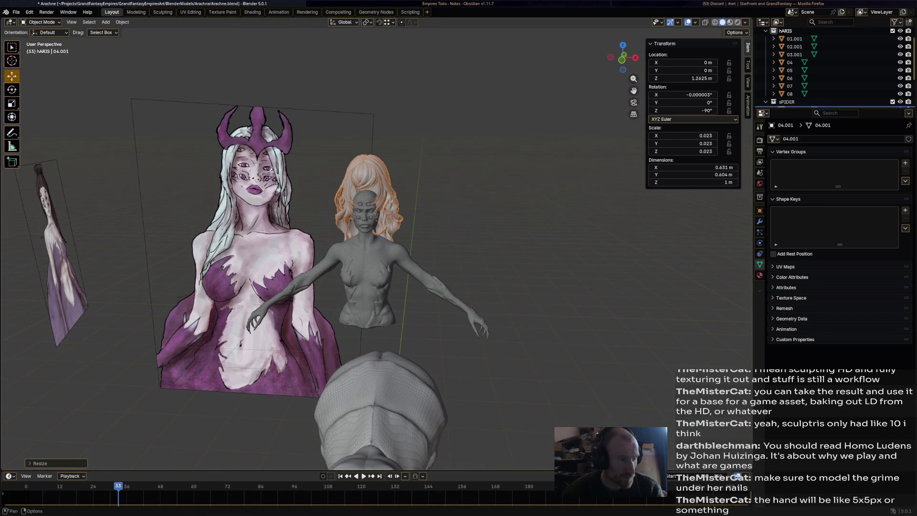
key(alt+z)
scroll(378, 253, up, 3)
scroll(377, 253, down, 4)
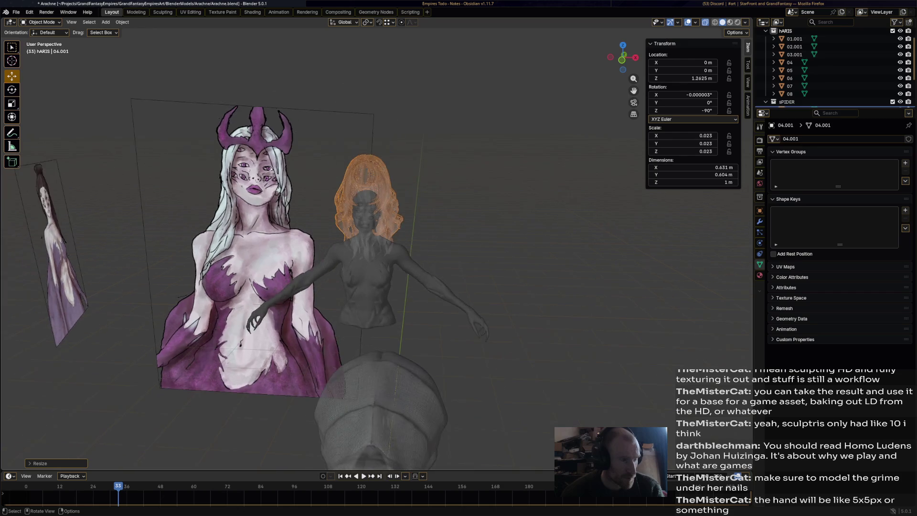
key(ctrl+s)
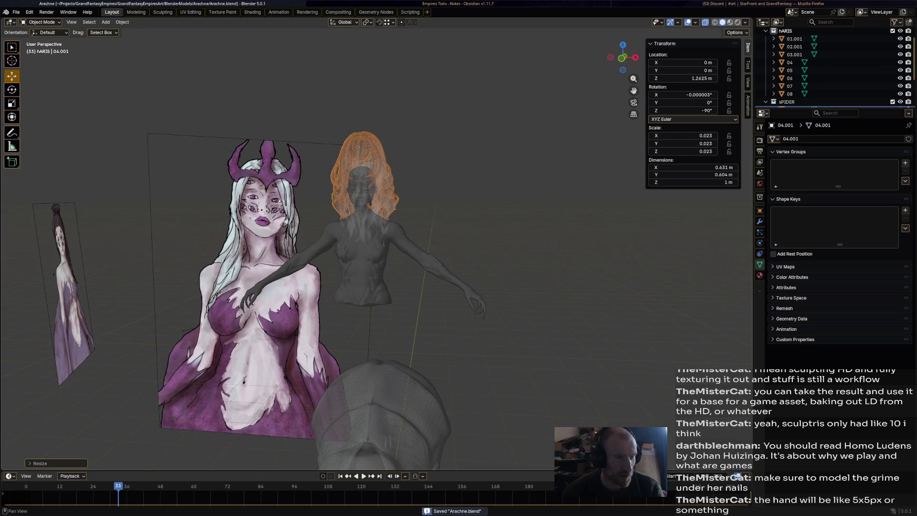
click(122, 22)
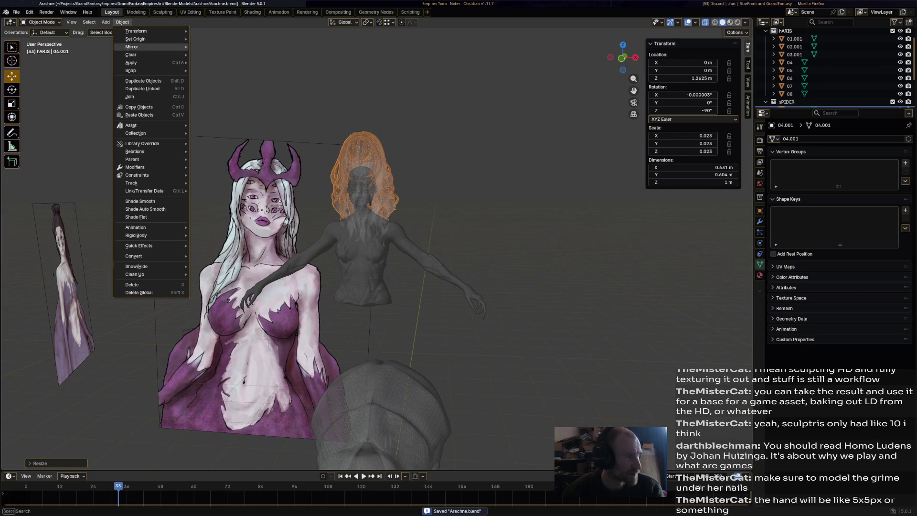
Apply All Transforms to the hair so its scale reads 1.000
mouse_move(144, 63)
click(217, 86)
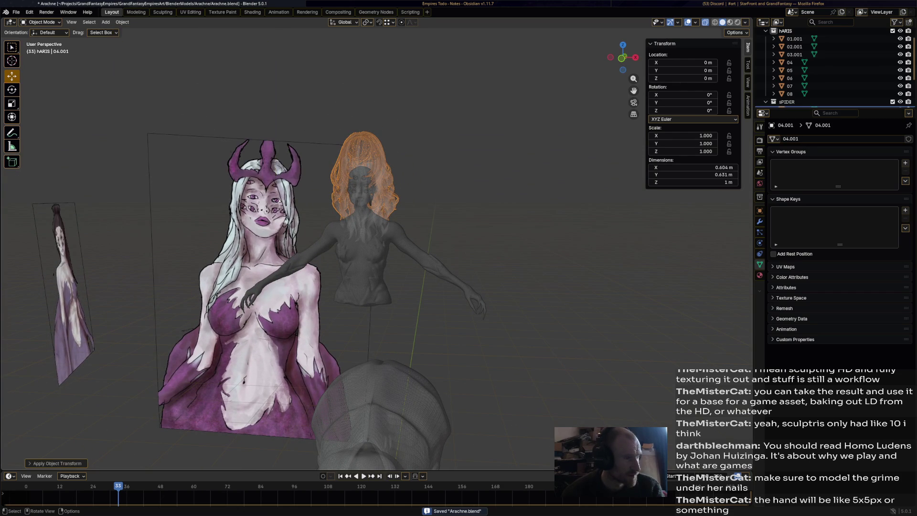
middle_drag(372, 268, 375, 224)
drag(379, 427, 379, 438)
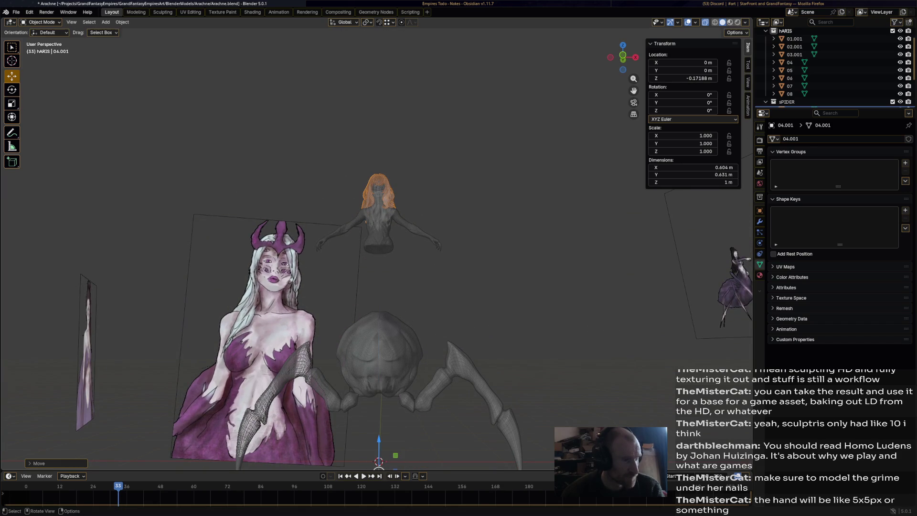
middle_drag(378, 335, 379, 329)
key(ctrl+z)
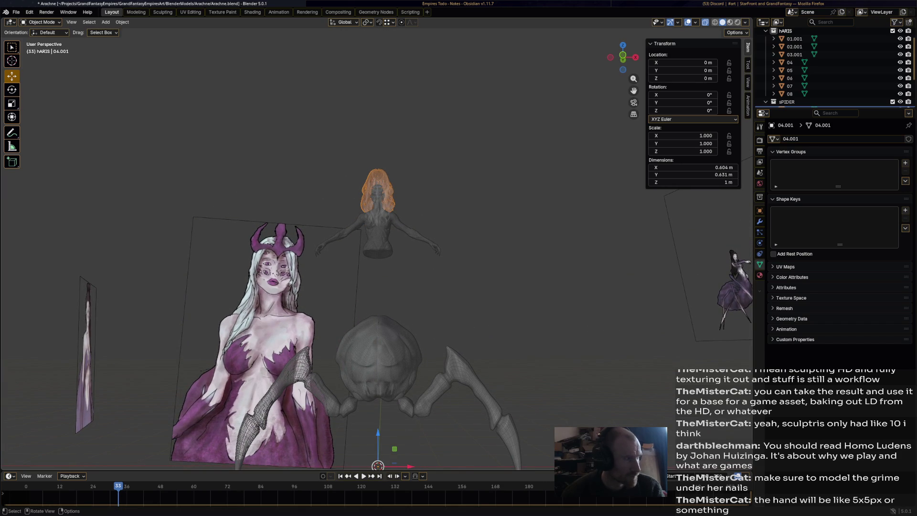
In Edit Mode, select the whole hair mesh, lower it along Z, and save
click(42, 22)
click(41, 39)
scroll(377, 211, down, 2)
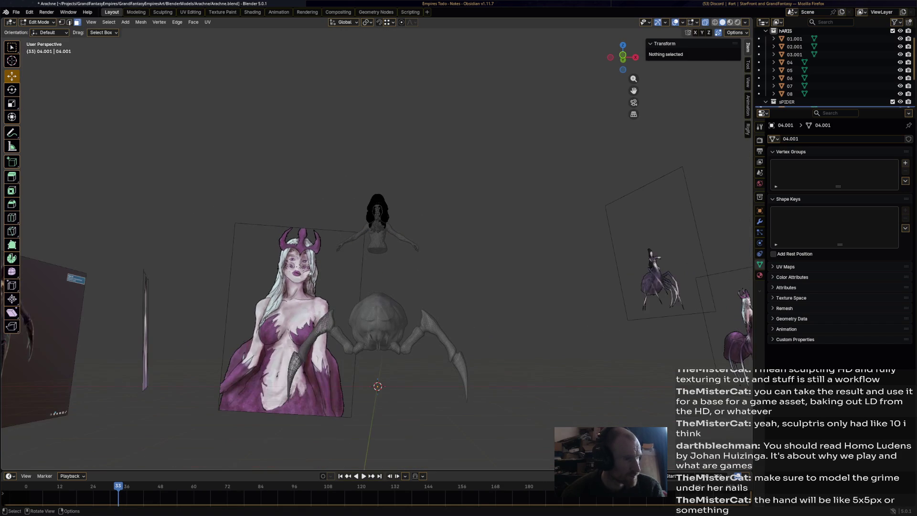
key(a)
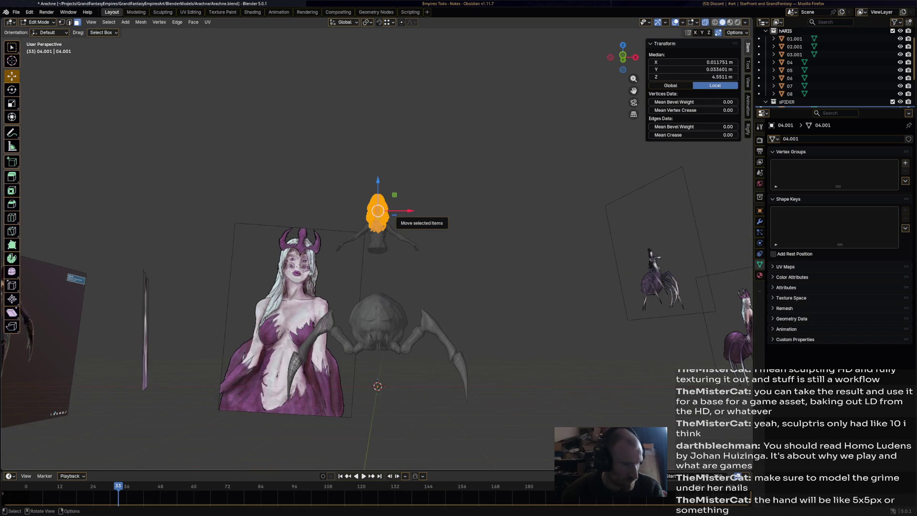
key(g)
key(z)
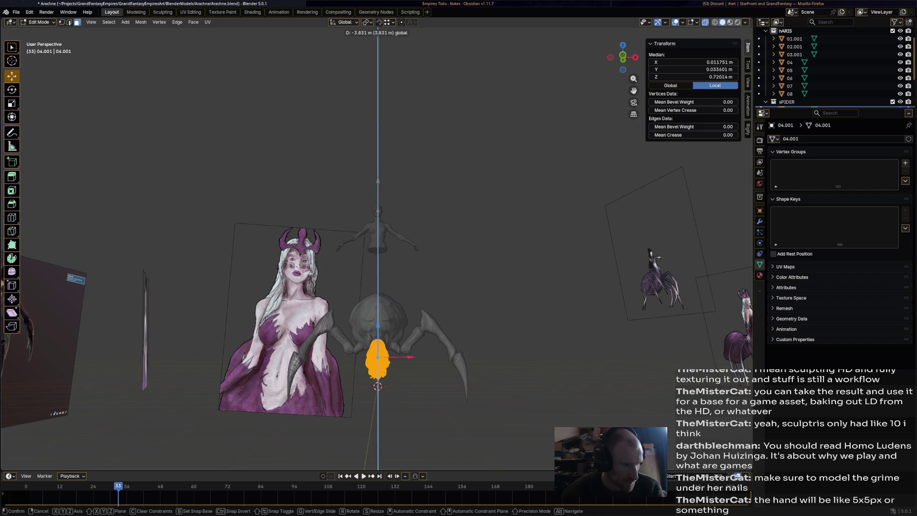
click(378, 385)
key(ctrl+s)
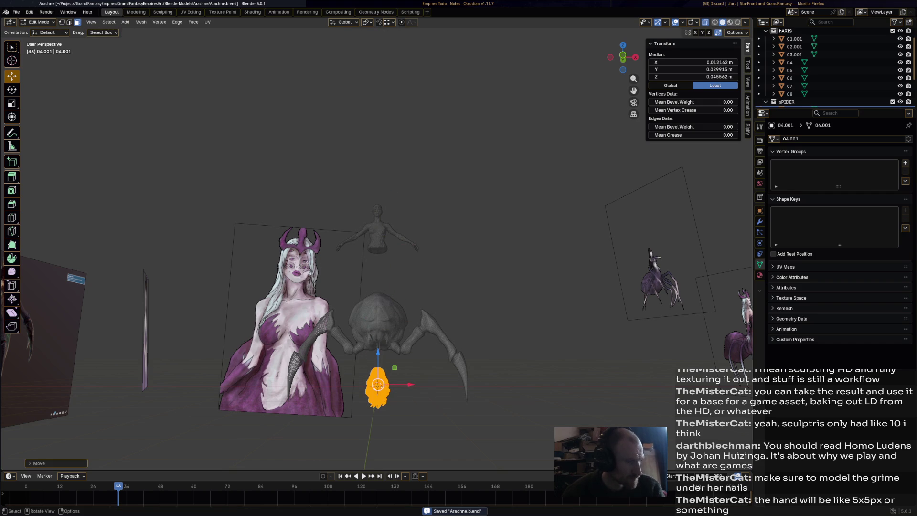
Raise the hair mesh back onto the head in Edit Mode and reselect it all
key(Tab)
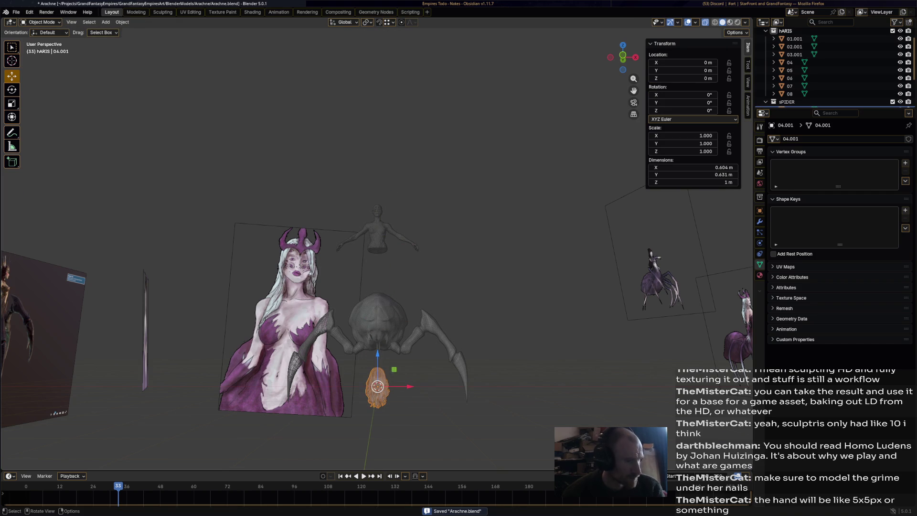
key(ctrl+z)
key(ctrl+shift+z)
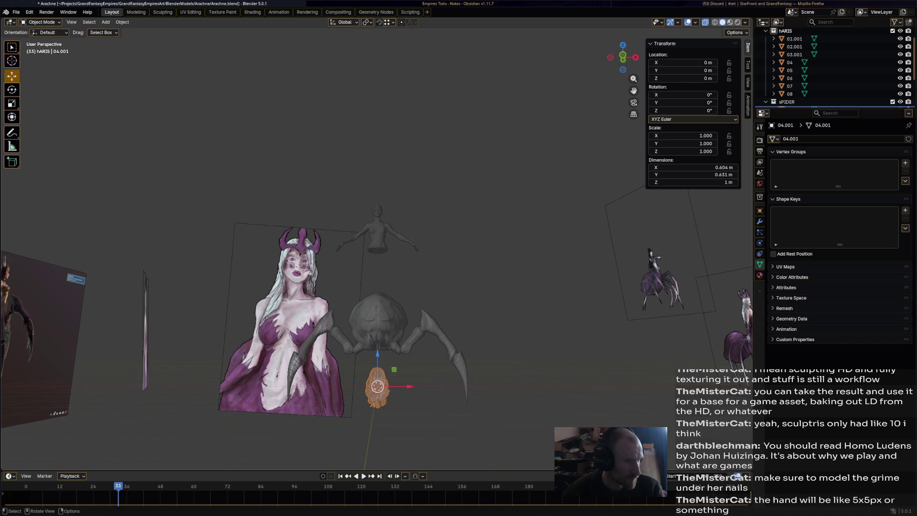
click(40, 22)
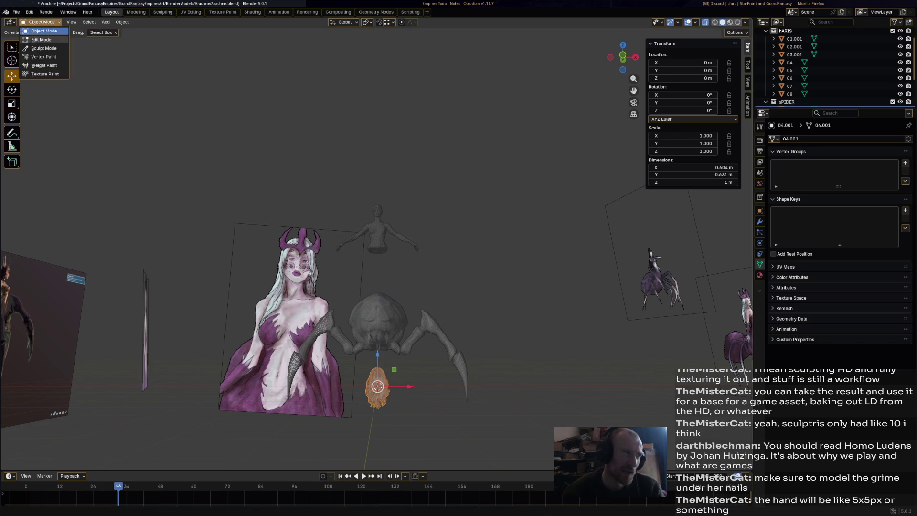
click(41, 41)
drag(377, 350, 378, 181)
scroll(378, 211, up, 10)
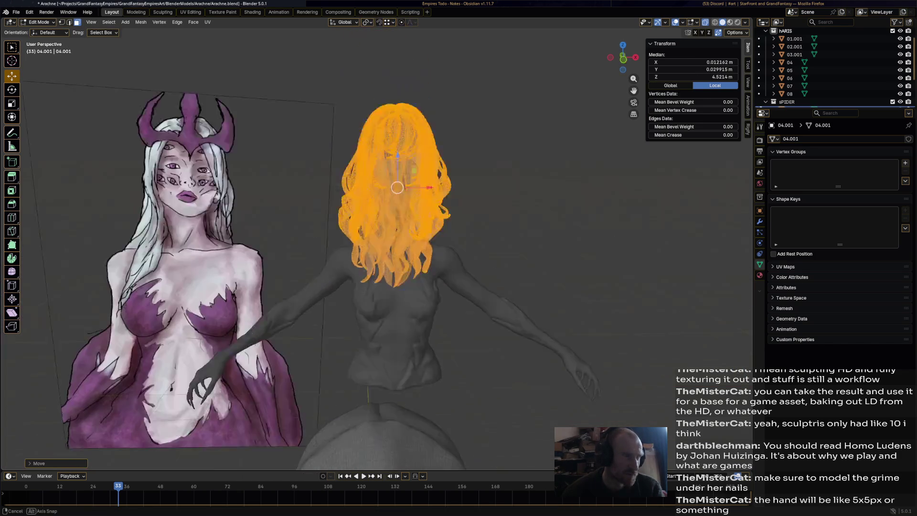
key(alt+a)
mouse_move(459, 239)
middle_down()
mouse_move(458, 267)
mouse_move(478, 296)
middle_up()
key(a)
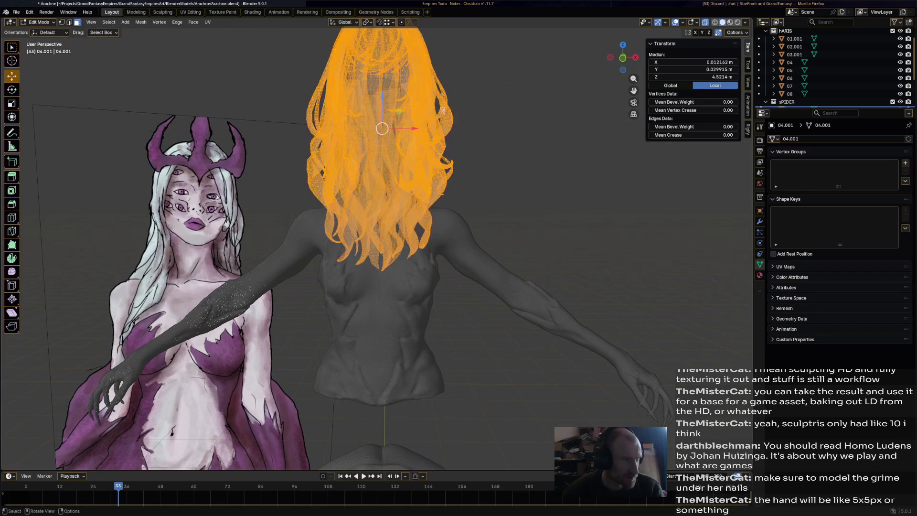
Return to Object Mode, try moving the hair down, and undo the move
click(39, 22)
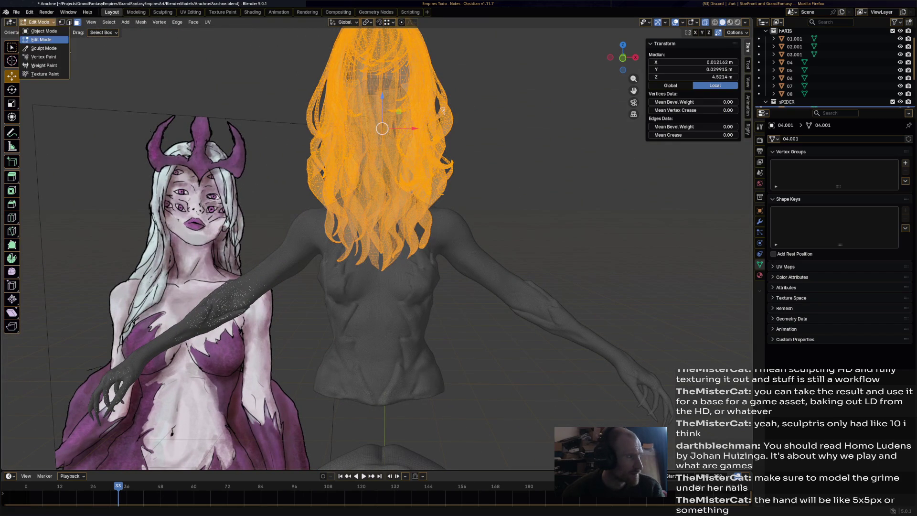
click(44, 31)
middle_drag(382, 239, 382, 201)
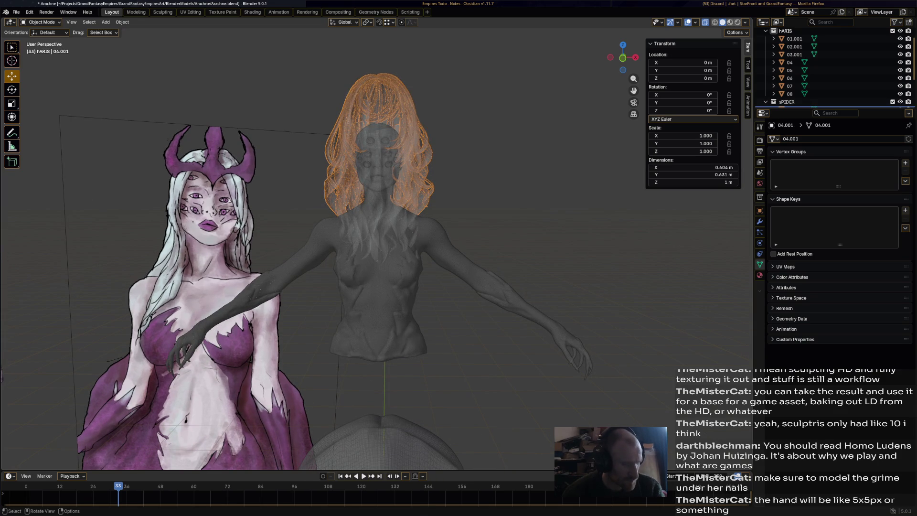
key(g)
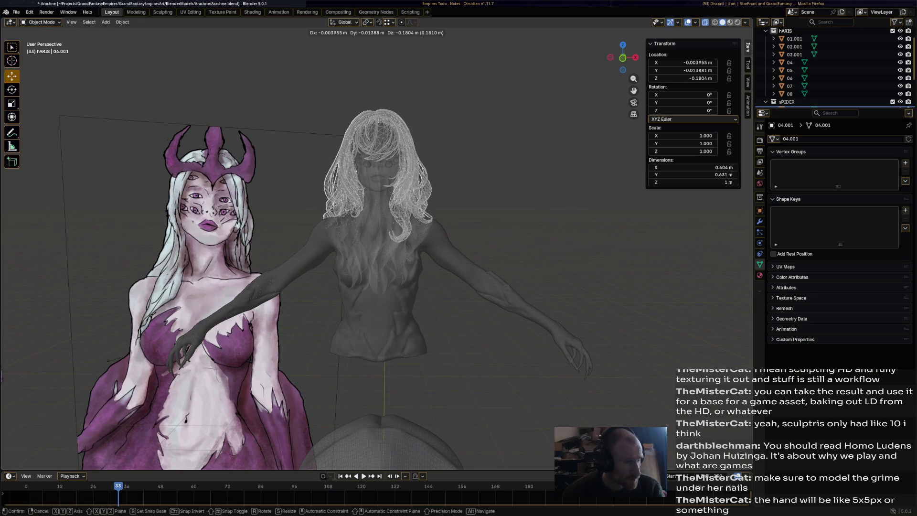
key(Return)
key(ctrl+z)
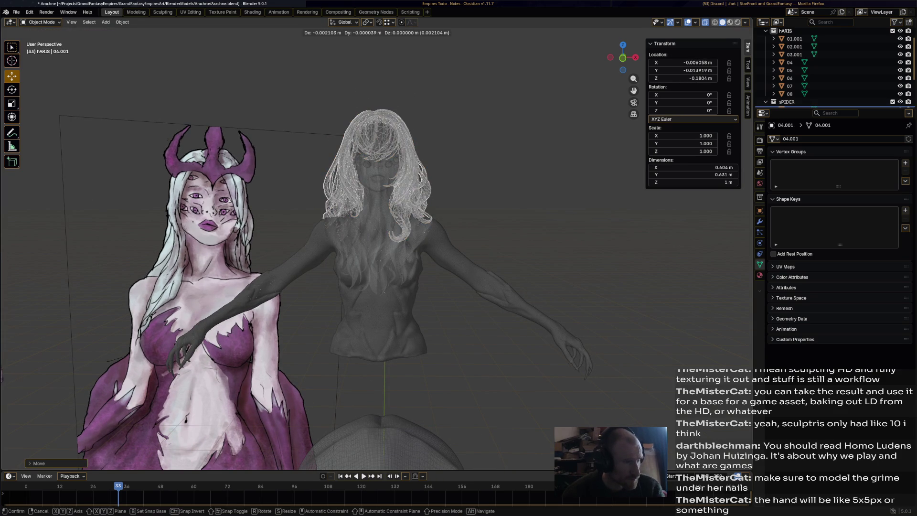
click(42, 22)
In Edit Mode on the hair, select two neighbouring strands and shrink and reposition them
click(41, 40)
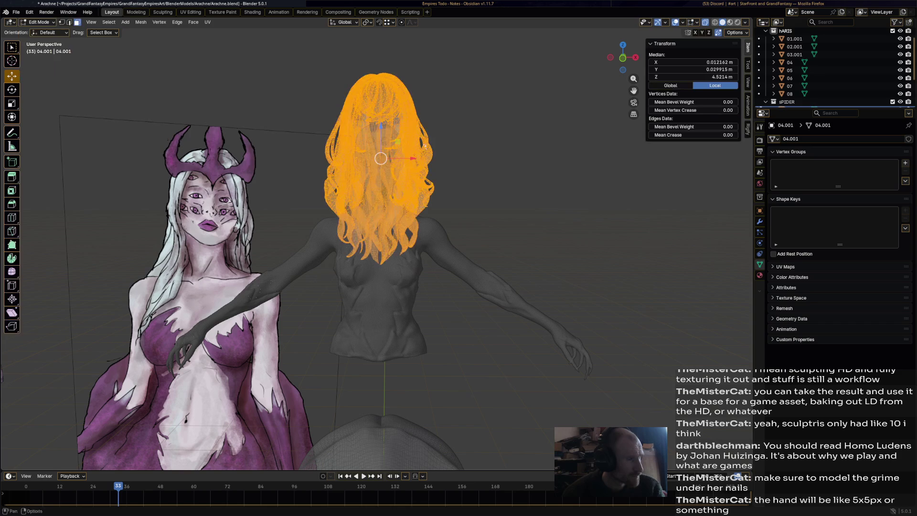
scroll(373, 243, up, 8)
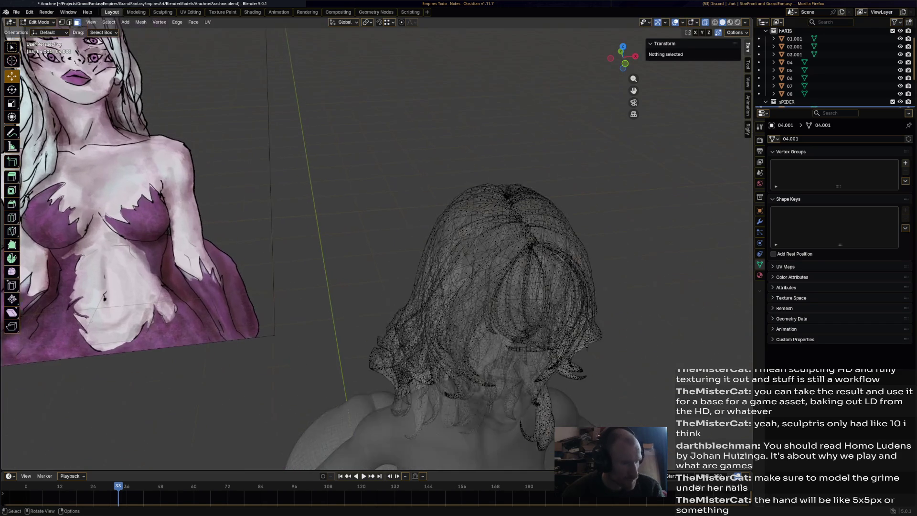
scroll(373, 258, down, 4)
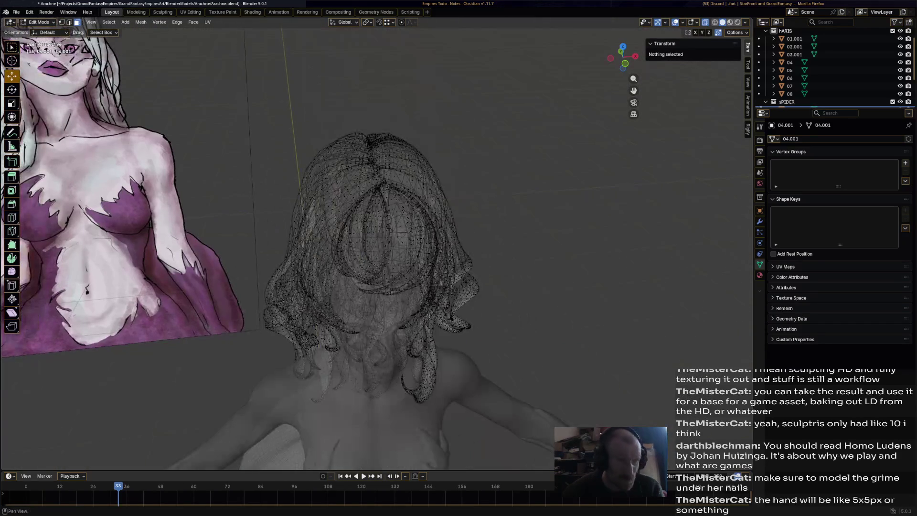
key(alt+z)
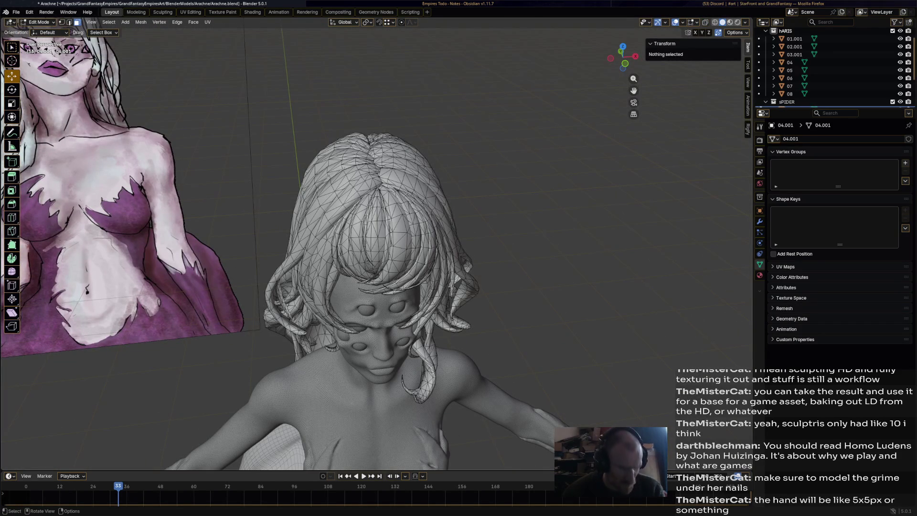
key(l)
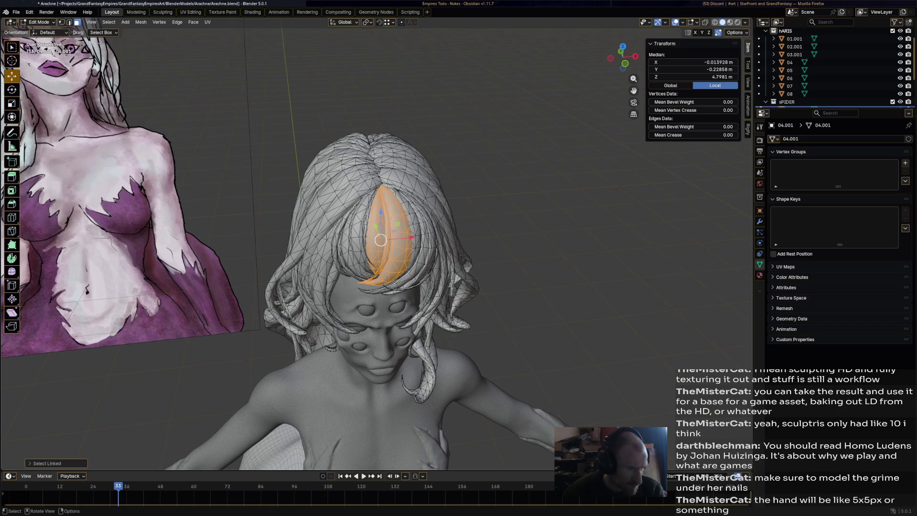
key(l)
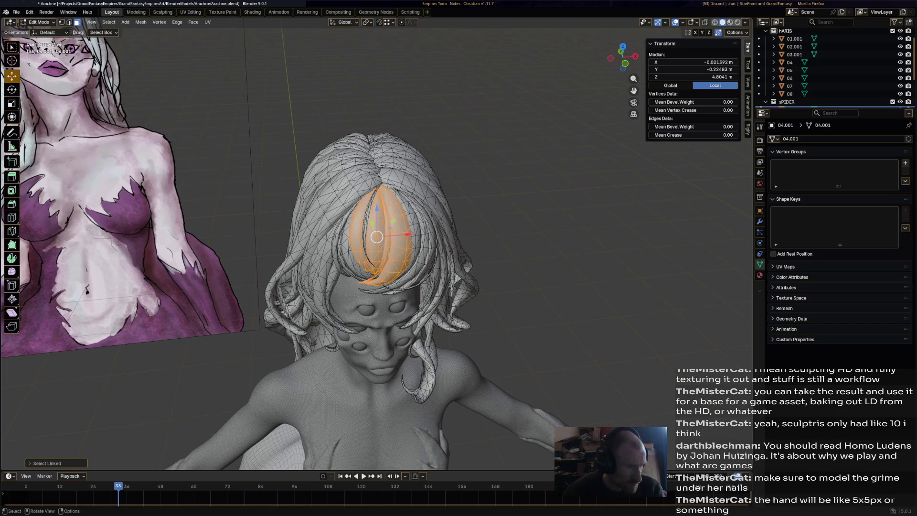
key(s)
key(Return)
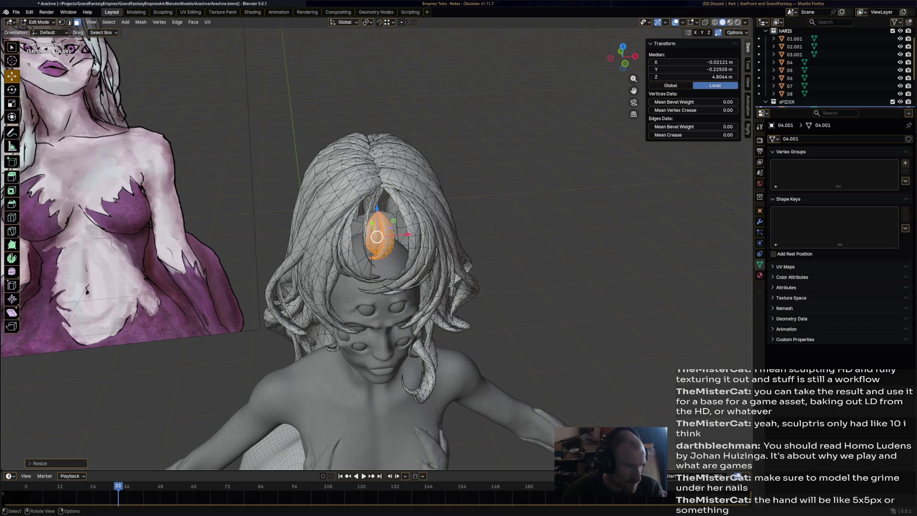
key(g)
key(Return)
Shrink another connected hair strand on top of the head, redoing the scale once
middle_drag(377, 287, 377, 205)
middle_drag(377, 244, 377, 305)
scroll(377, 243, up, 3)
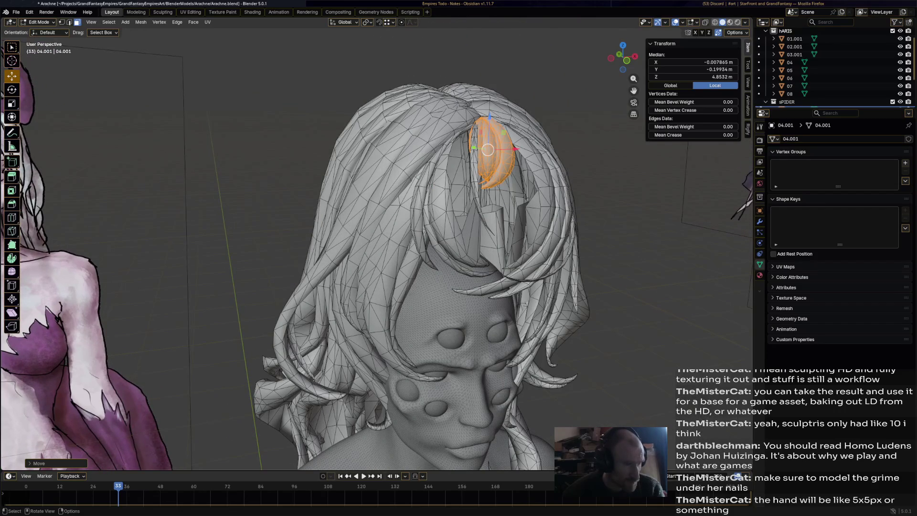
mouse_move(378, 243)
middle_down()
mouse_move(305, 258)
mouse_move(317, 253)
middle_up()
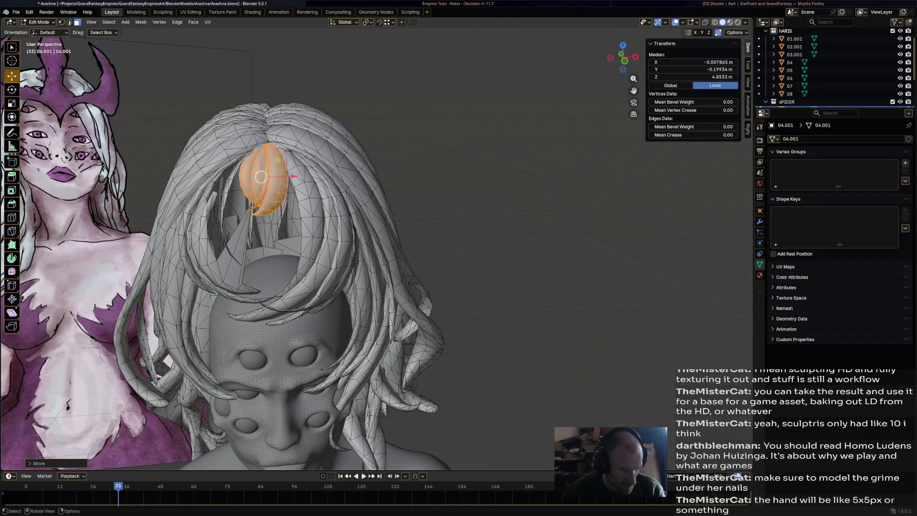
key(l)
click(346, 249)
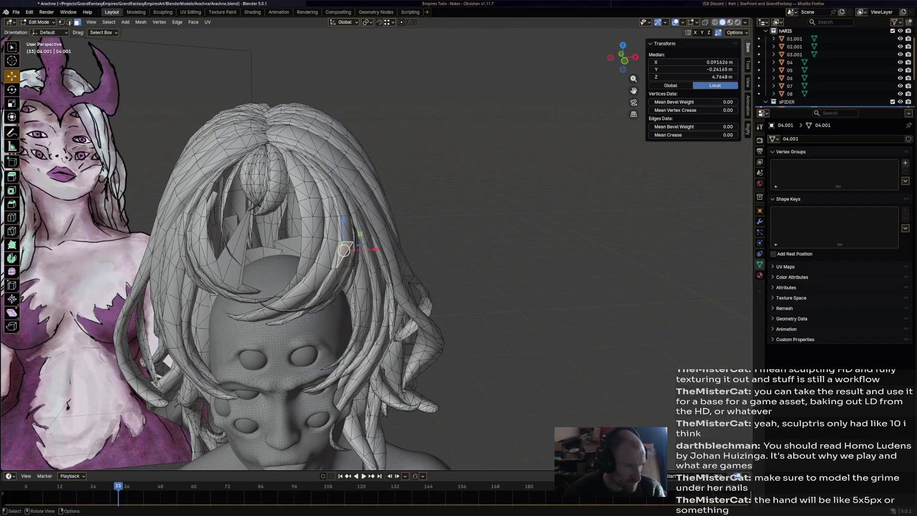
key(l)
key(s)
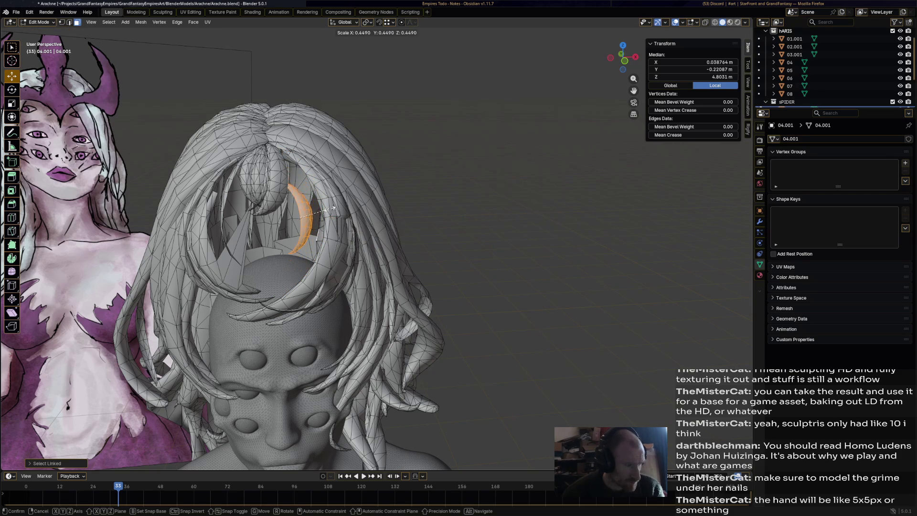
key(Return)
key(ctrl+z)
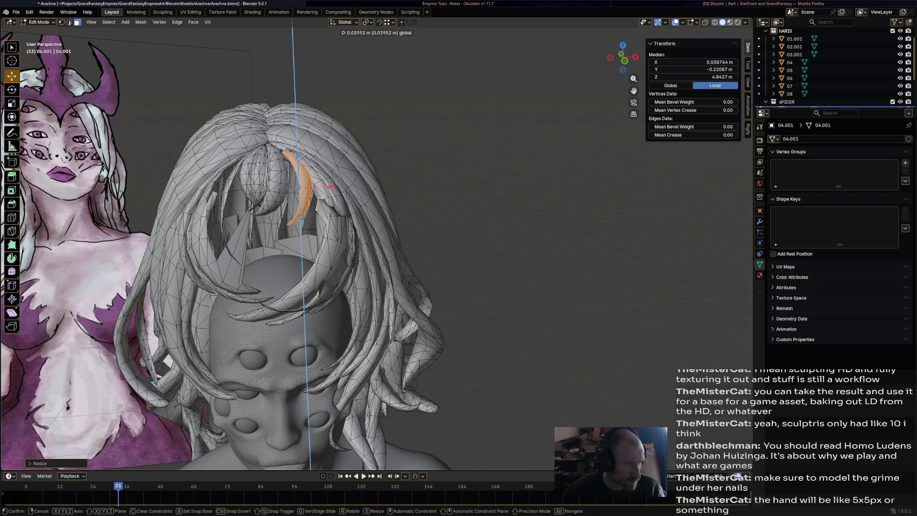
key(ctrl+z)
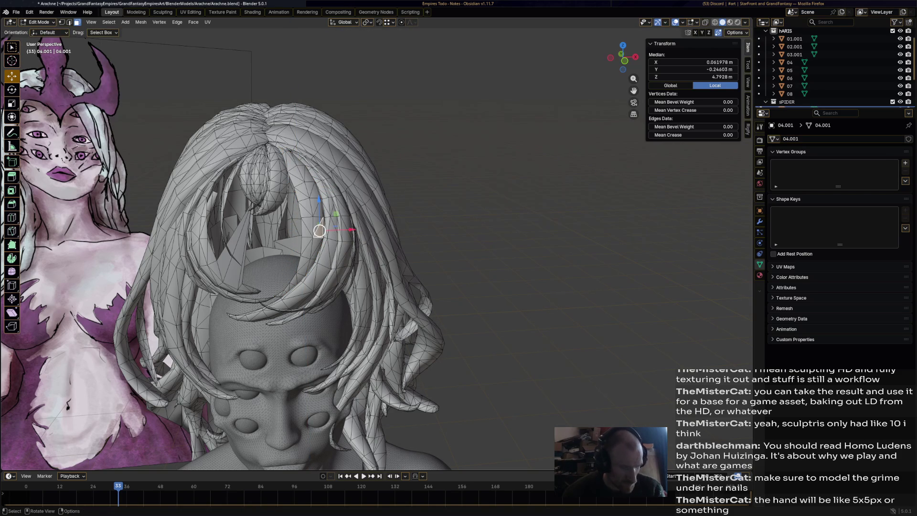
key(ctrl+shift+z)
key(s)
key(Return)
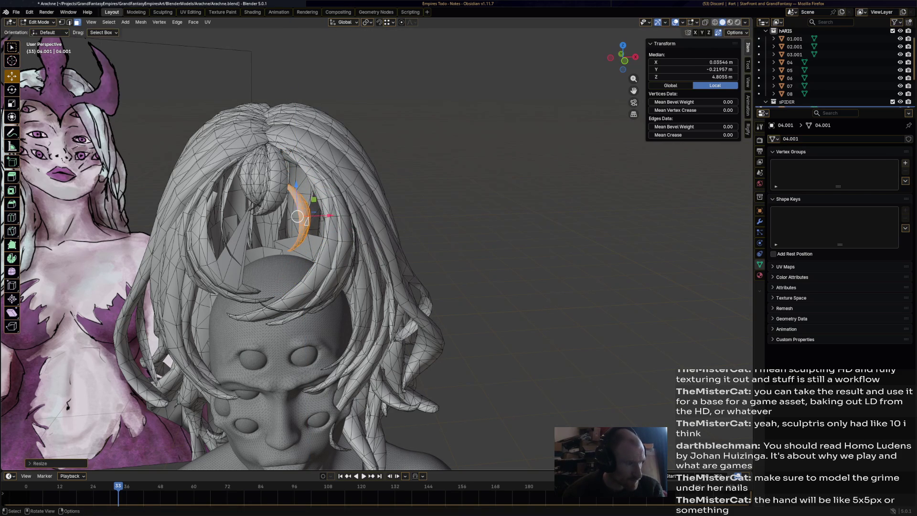
Select the whole crescent strand and raise it higher on the head
click(303, 177)
click(303, 210)
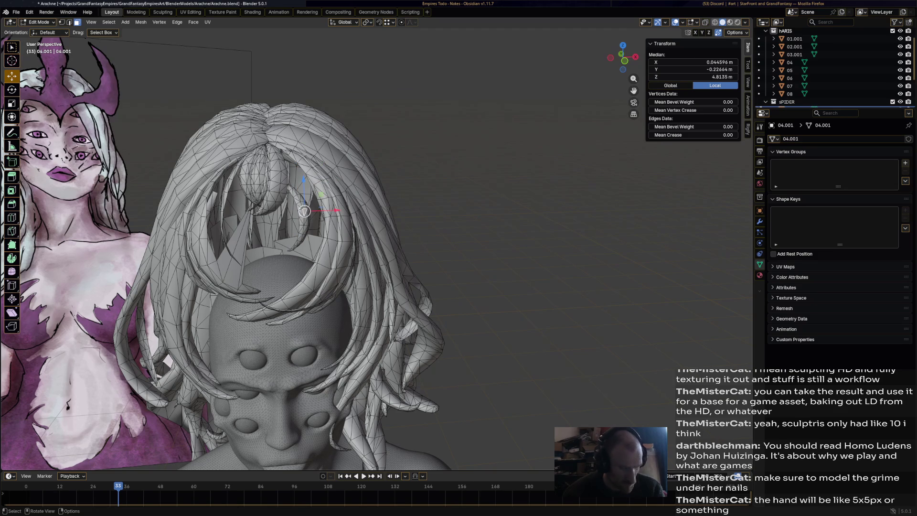
key(ctrl+l)
drag(304, 211, 303, 176)
Shrink the large crescent strand to about half its size
click(324, 239)
key(ctrl+l)
middle_drag(325, 238, 215, 241)
drag(55, 242, 60, 238)
middle_drag(60, 239, 248, 239)
key(s)
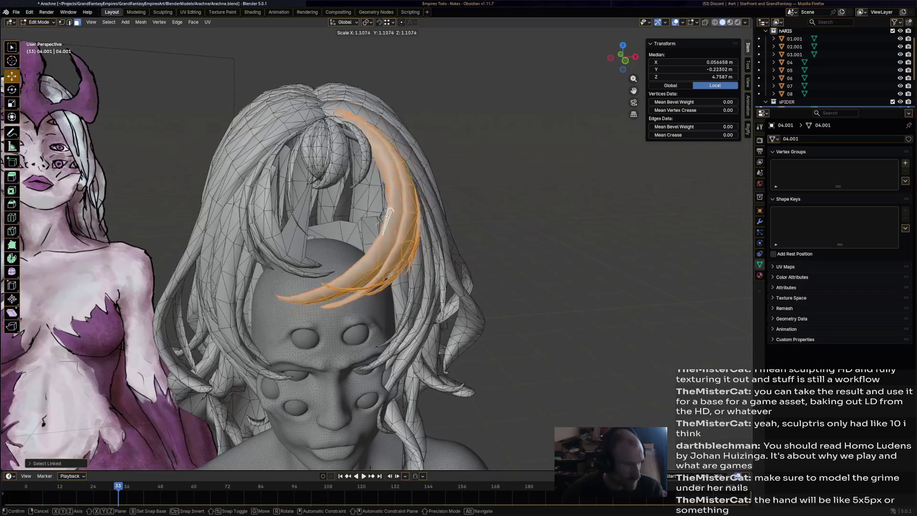
click(376, 224)
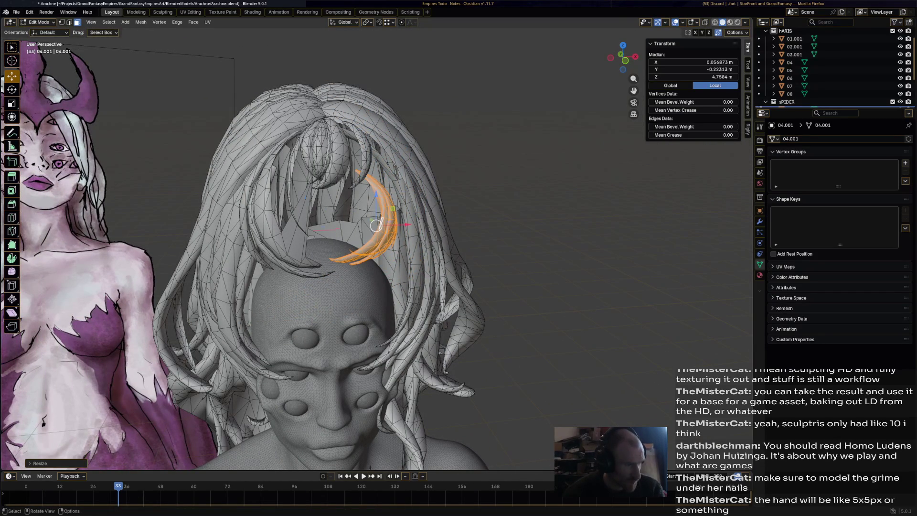
Delete the thin stray strand near the centre by removing its vertices
click(307, 220)
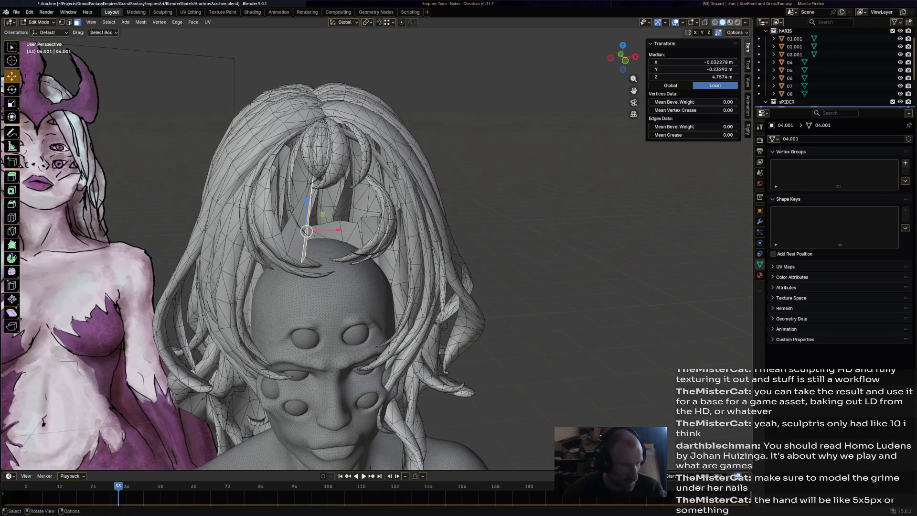
click(287, 224)
key(x)
click(286, 213)
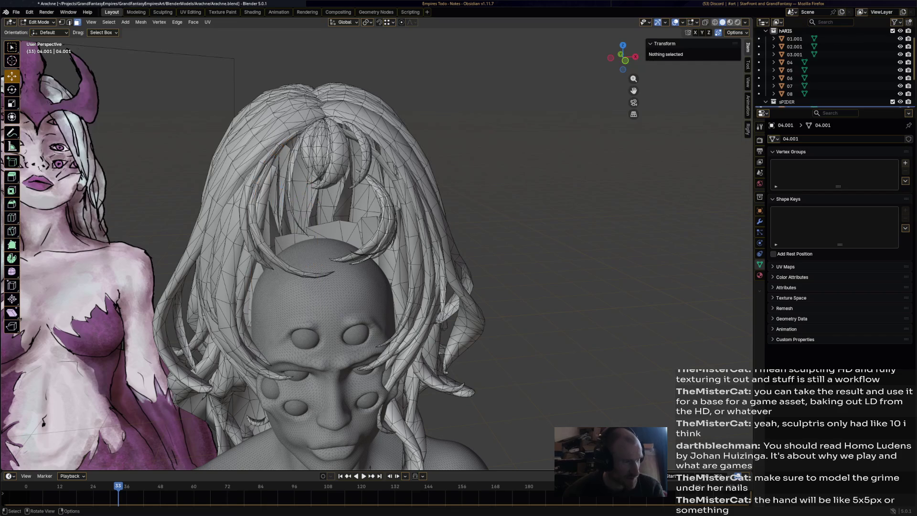
Tilt the right crescent strand more upright, shift it slightly, then deselect it
key(l)
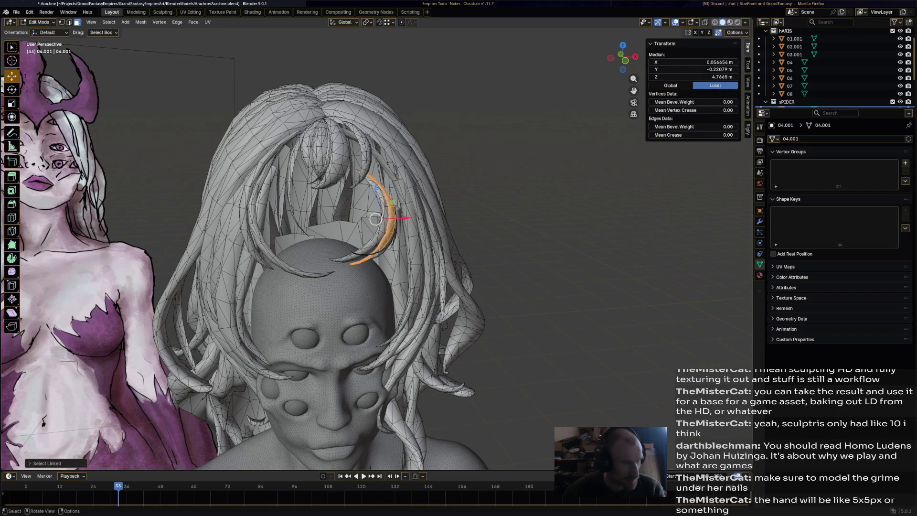
middle_drag(377, 222, 334, 222)
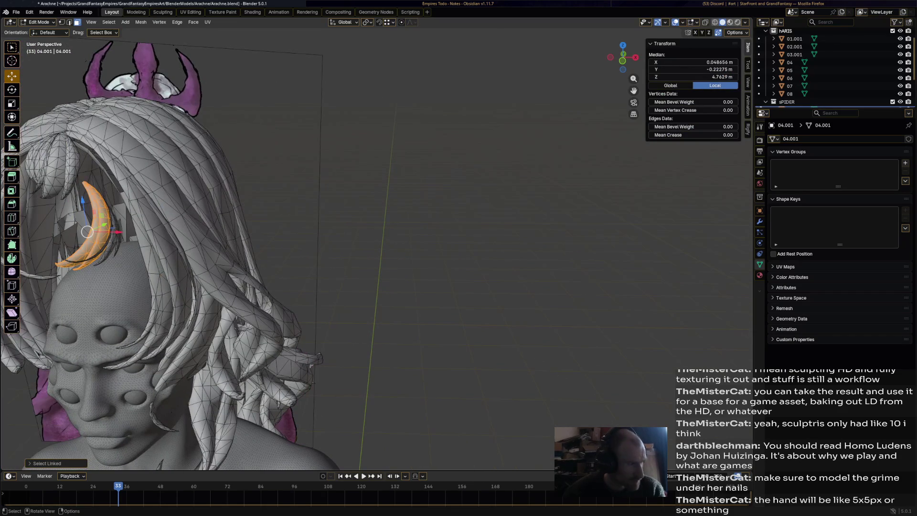
drag(86, 231, 94, 232)
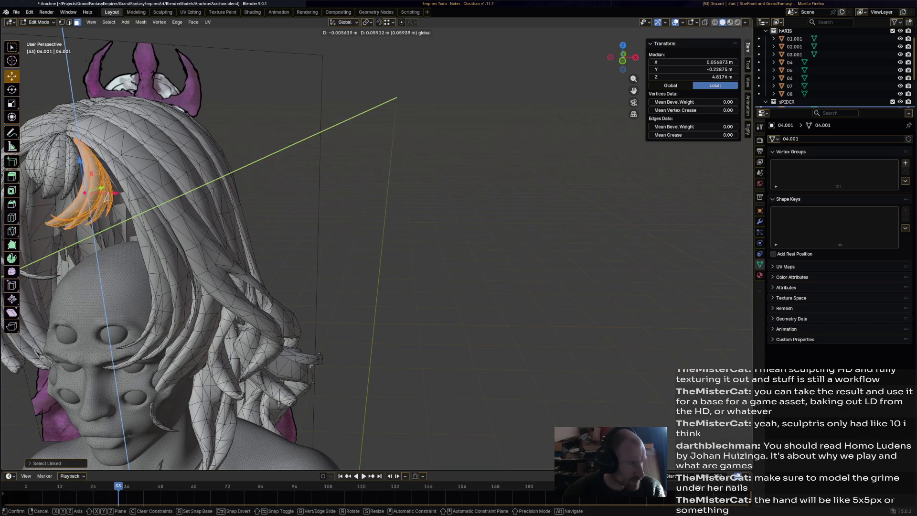
middle_drag(389, 92, 425, 98)
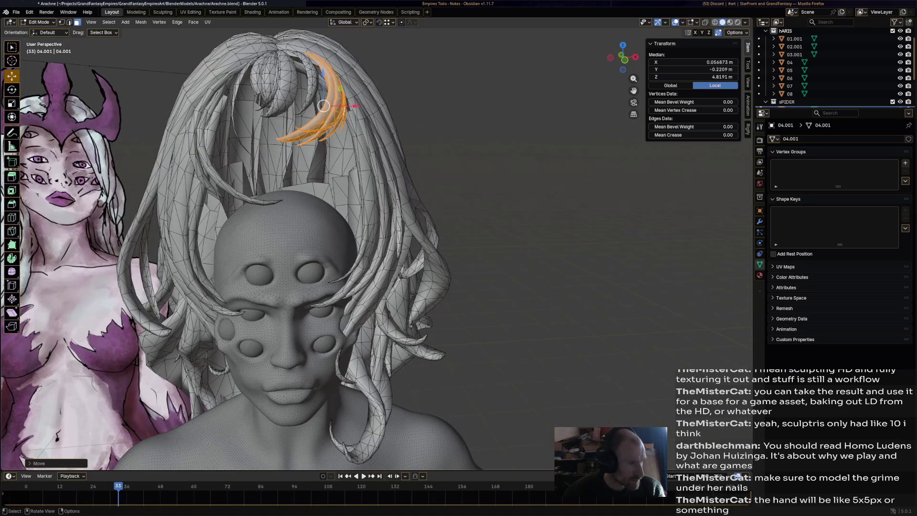
key(r)
click(324, 106)
key(g)
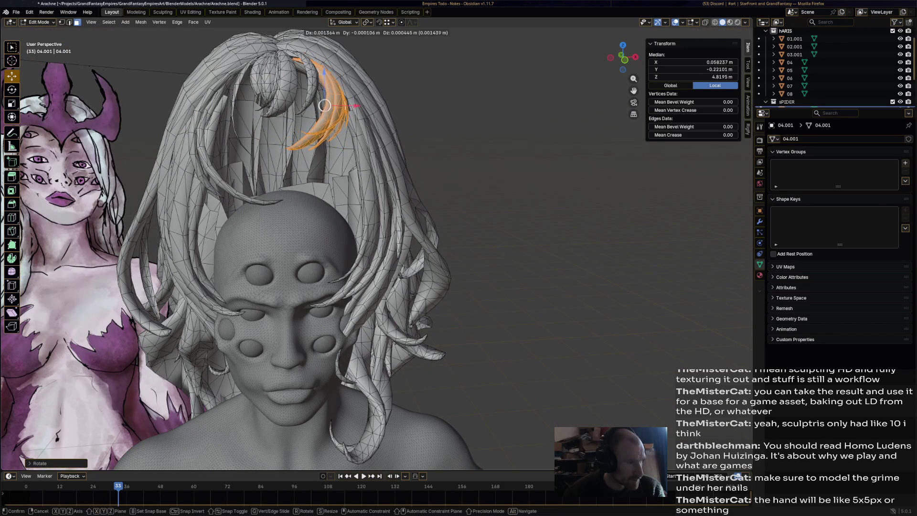
click(325, 105)
click(232, 169)
mouse_move(232, 168)
middle_down()
mouse_move(248, 172)
mouse_move(234, 201)
middle_up()
Shrink the left crescent strand to 0.684 and raise it along Z
key(l)
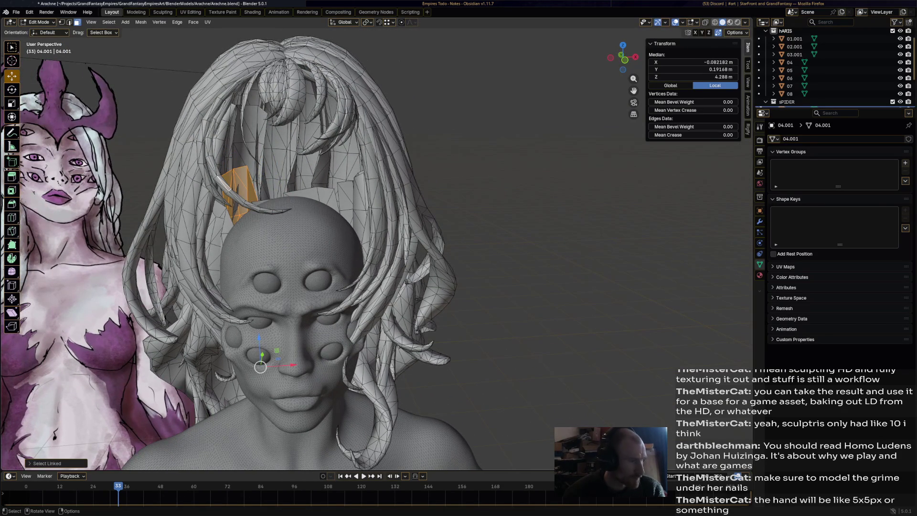
click(231, 191)
key(l)
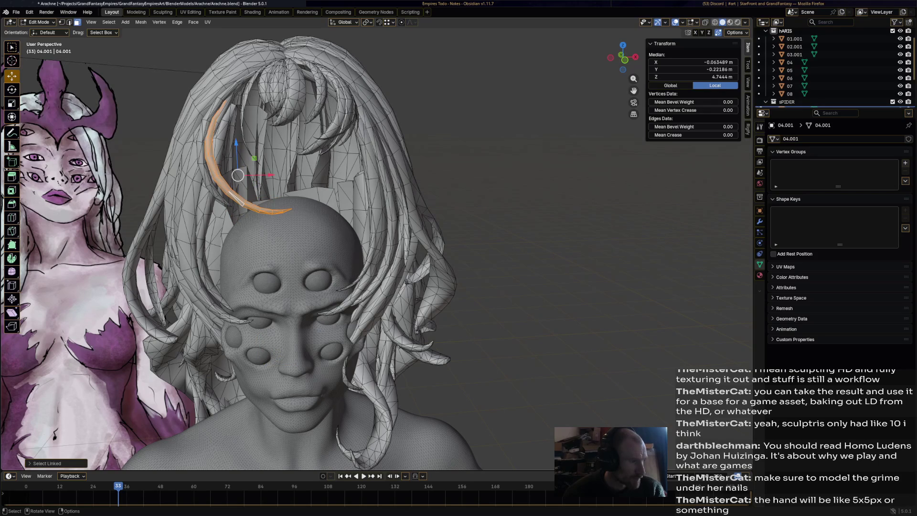
key(s)
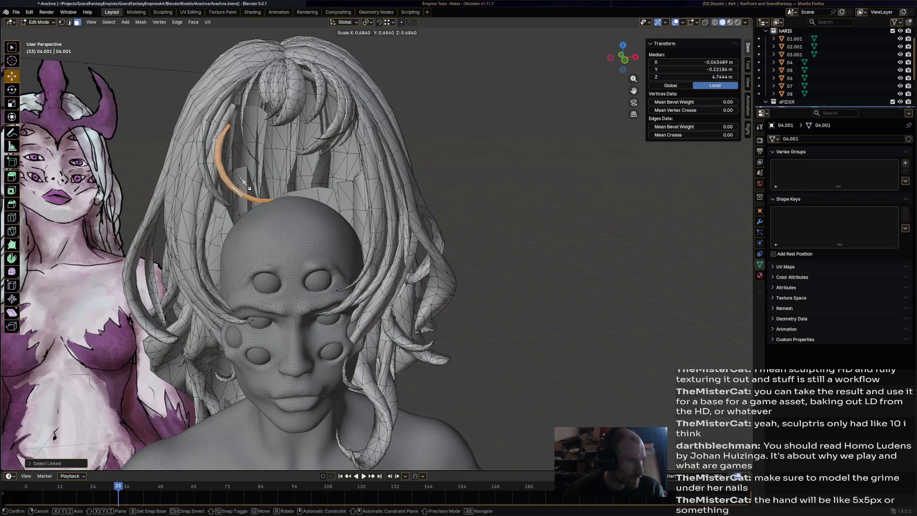
key(Return)
key(g)
key(z)
click(235, 138)
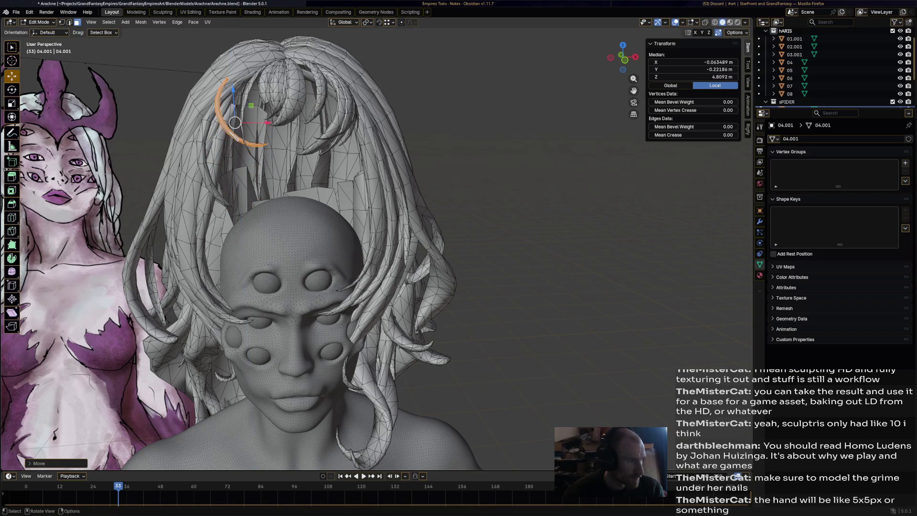
Rotate and nudge the left crescent strand into place, then clear the selection
key(r)
key(Return)
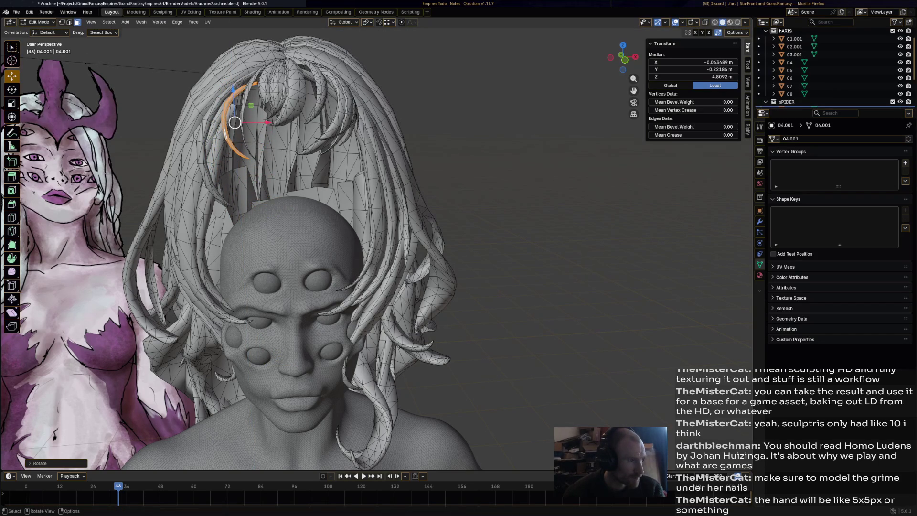
key(g)
key(Return)
mouse_move(378, 244)
middle_down()
mouse_move(377, 201)
mouse_move(377, 229)
middle_up()
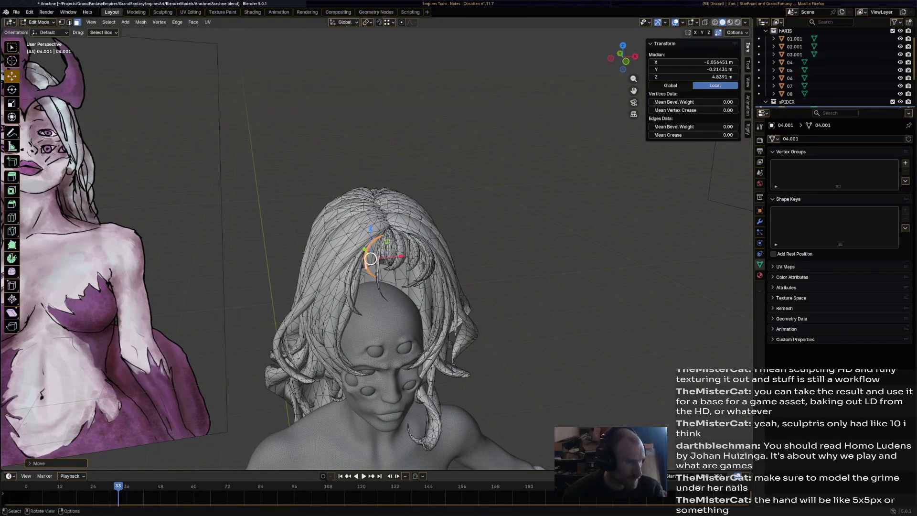
key(alt+a)
middle_drag(370, 265, 363, 246)
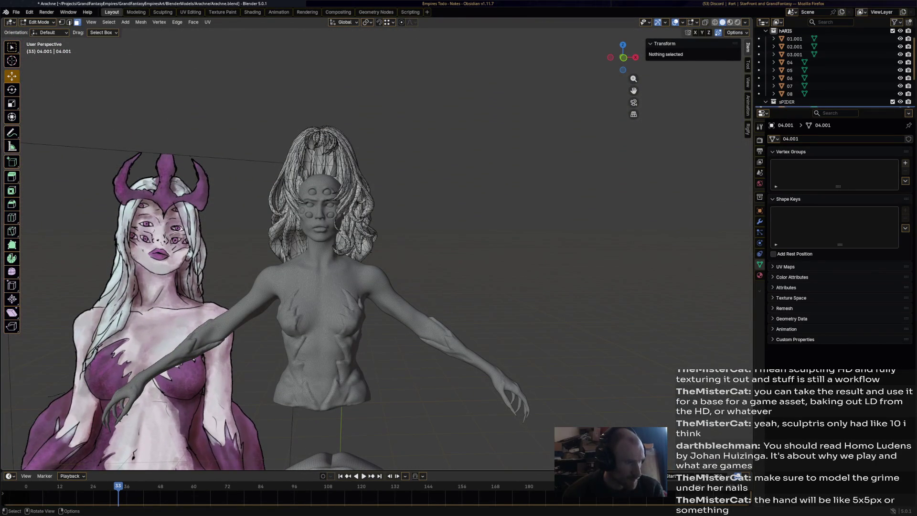
Lower the entire hair mesh 0.2 m along Z
key(a)
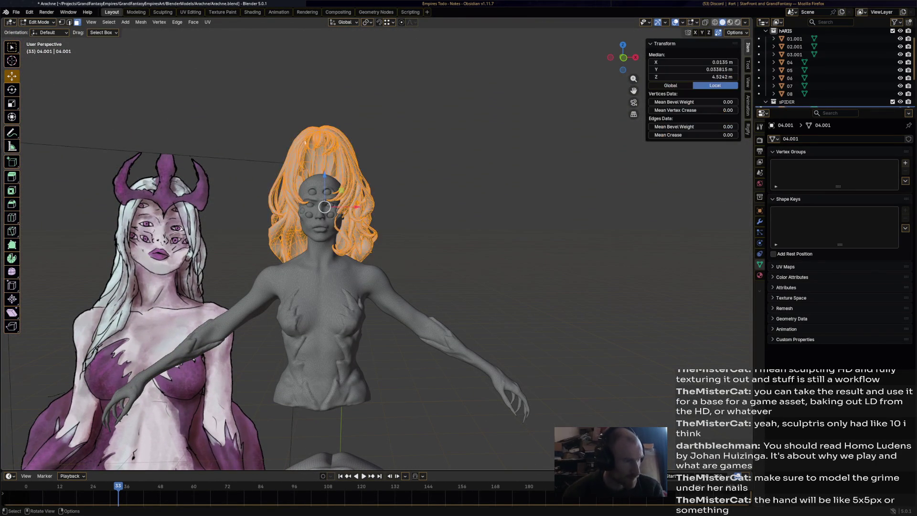
key(g)
key(z)
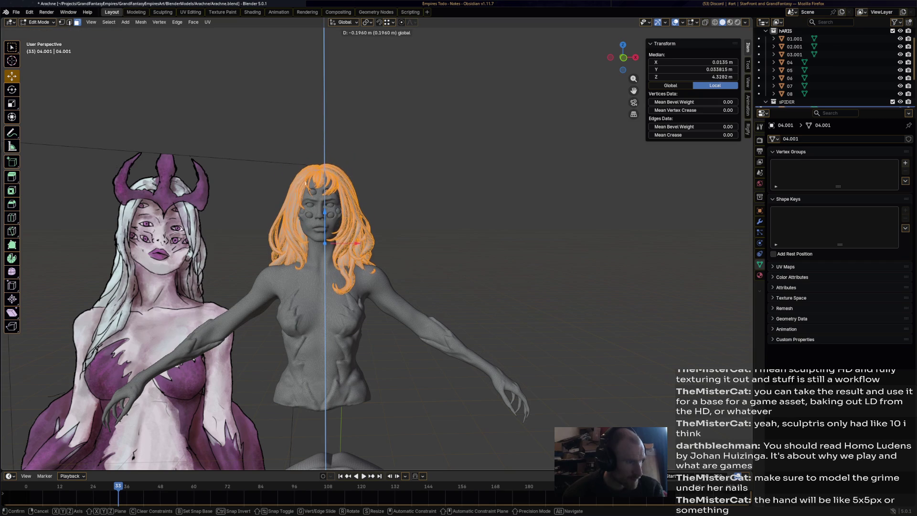
key(Return)
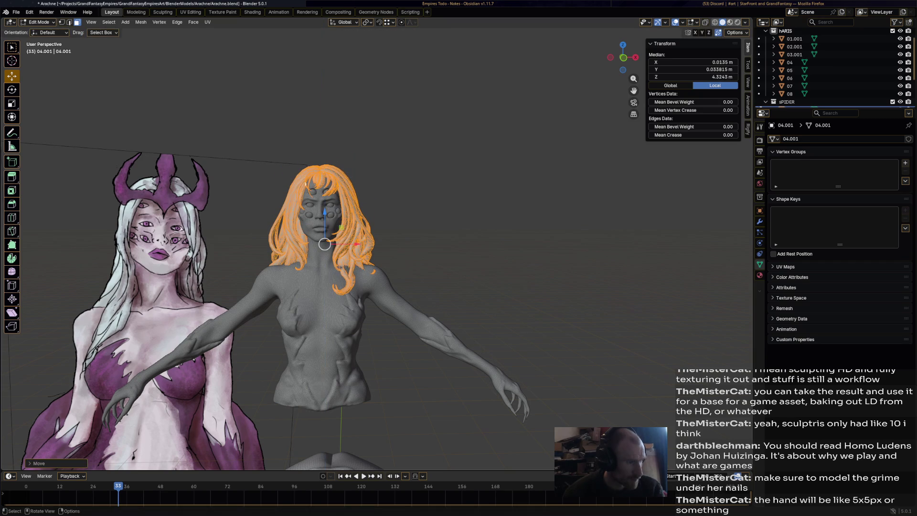
Scale the whole hair down slightly to about 0.964 around the head
mouse_move(430, 286)
middle_down()
mouse_move(143, 288)
mouse_move(239, 280)
mouse_move(129, 279)
middle_up()
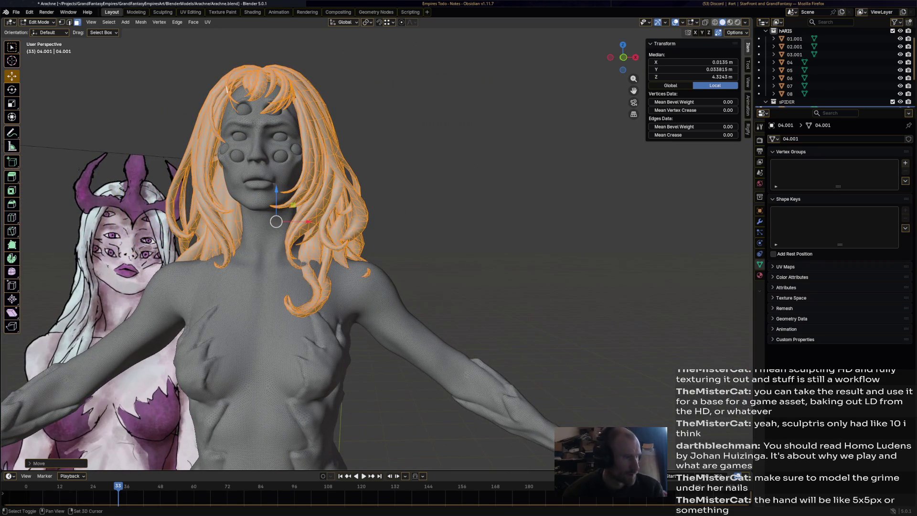
scroll(306, 286, up, 5)
scroll(306, 286, down, 5)
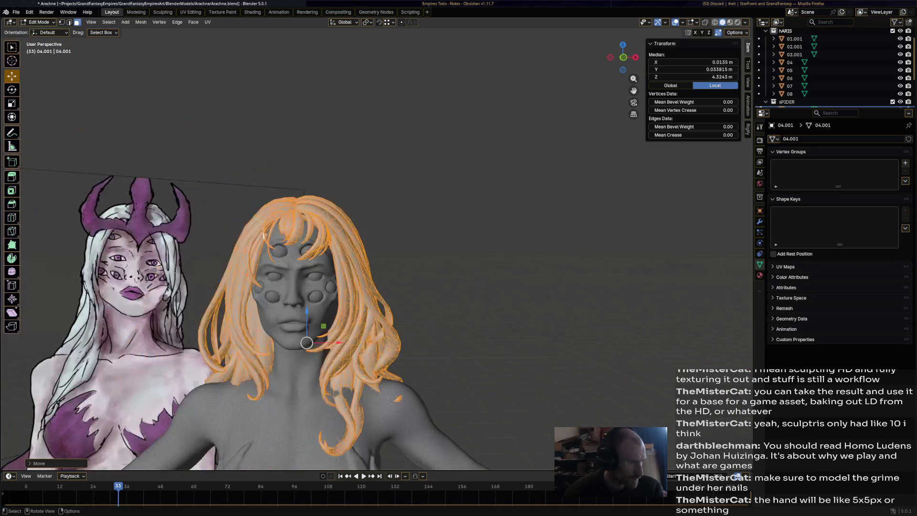
key(s)
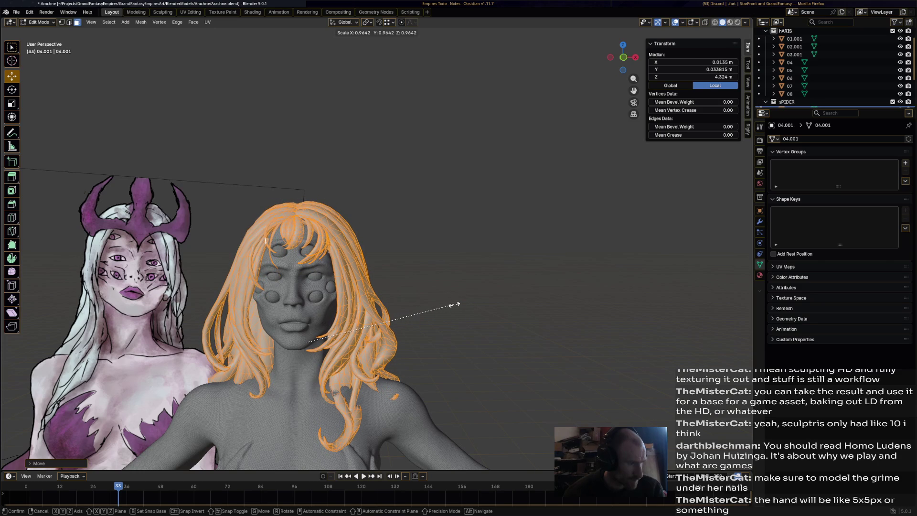
click(450, 305)
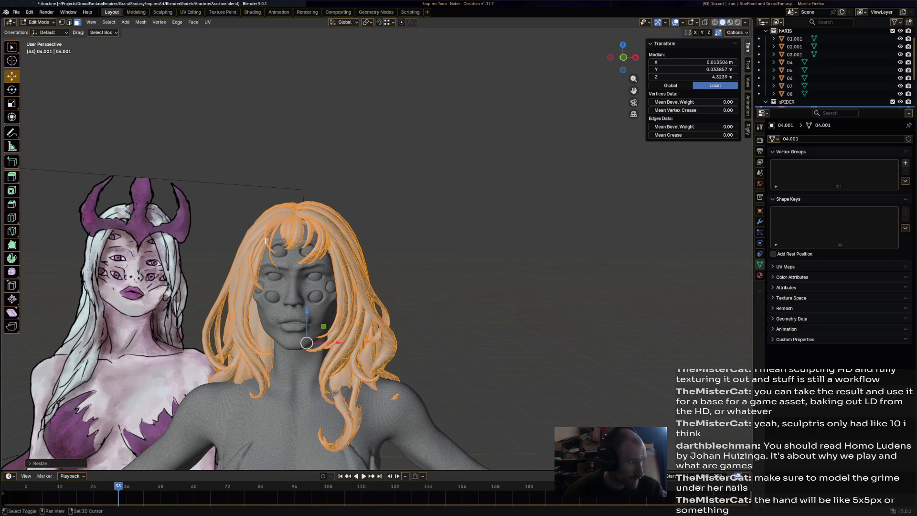
scroll(333, 303, up, 6)
Rotate the crescent strand over the forehead and shift it slightly right
mouse_move(85, 86)
middle_down()
mouse_move(313, 372)
mouse_move(163, 371)
mouse_move(374, 358)
mouse_move(353, 246)
middle_up()
key(alt+a)
key(l)
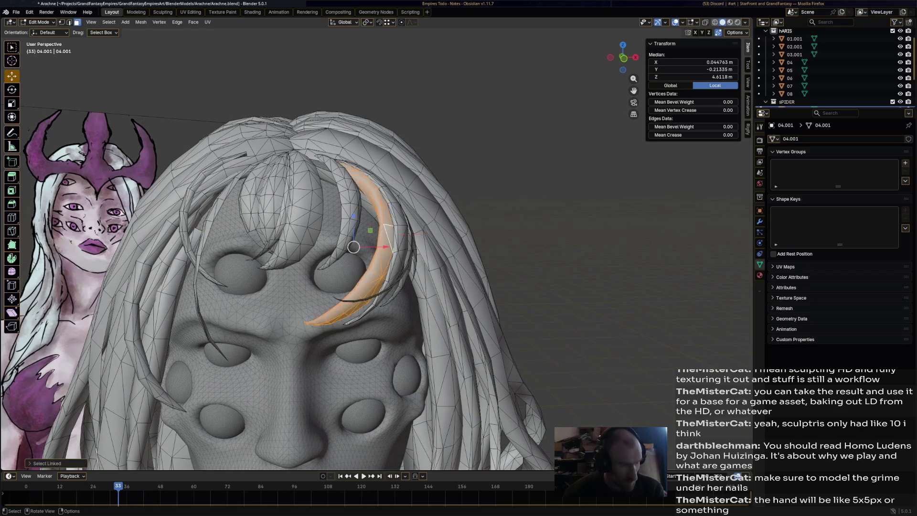
key(r)
click(353, 247)
key(g)
click(358, 246)
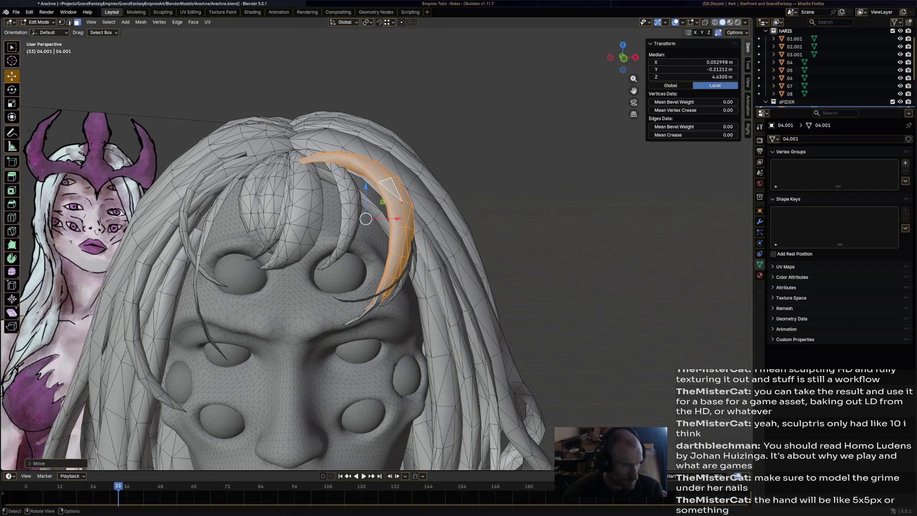
Rotate and reposition another connected hair strand, then clear the selection
key(alt+a)
key(l)
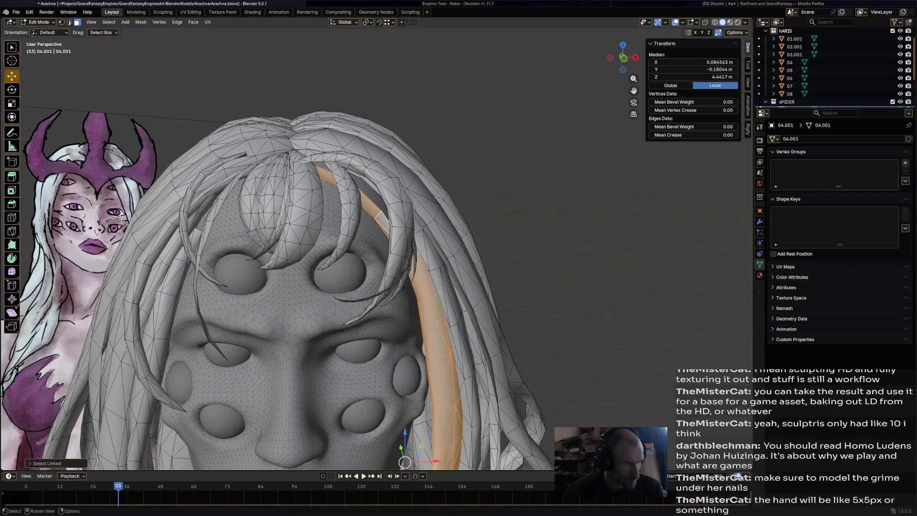
mouse_move(305, 239)
shift+middle_down()
mouse_move(305, 267)
mouse_move(320, 210)
shift+middle_up()
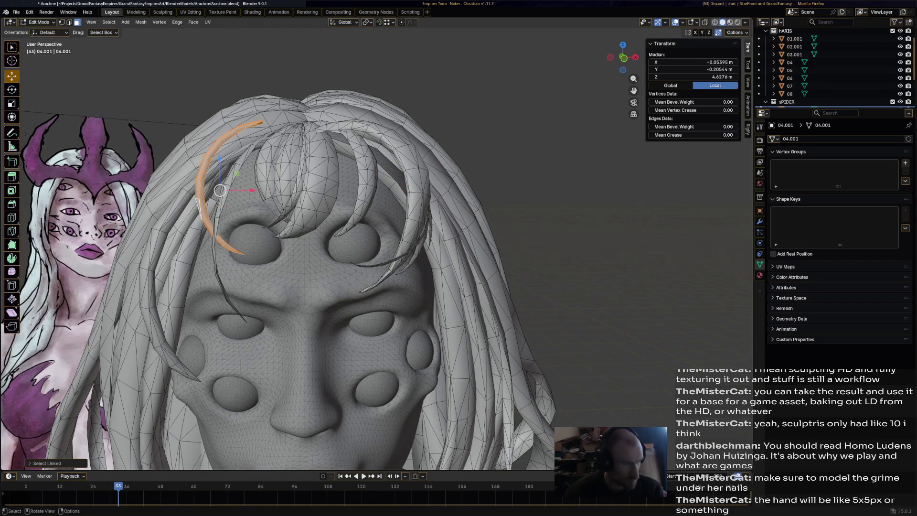
key(l)
key(r)
click(183, 199)
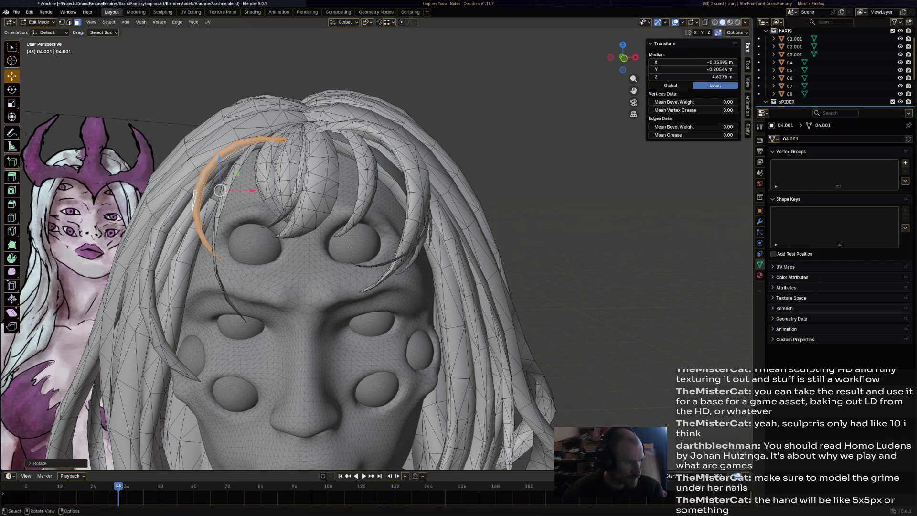
key(g)
click(217, 187)
scroll(217, 188, down, 5)
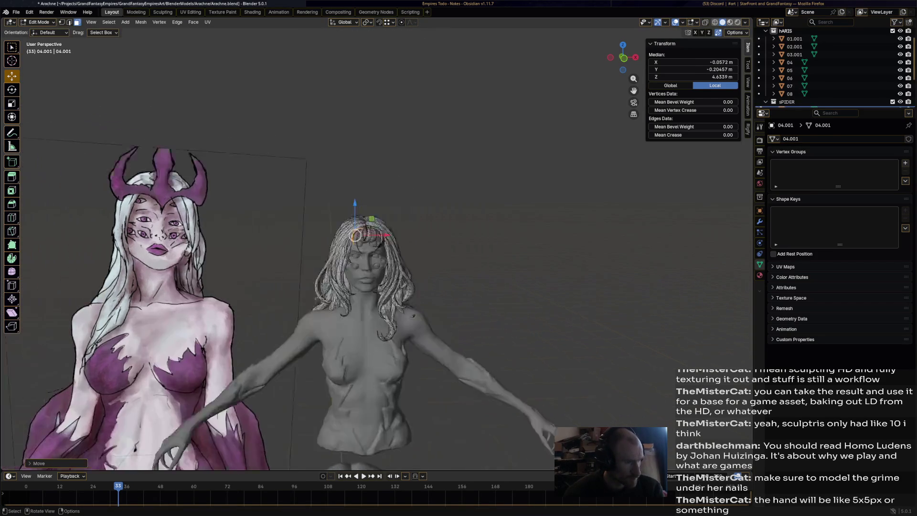
key(alt+a)
Save Arachne.blend and switch the hair into Sculpt Mode
scroll(389, 357, up, 6)
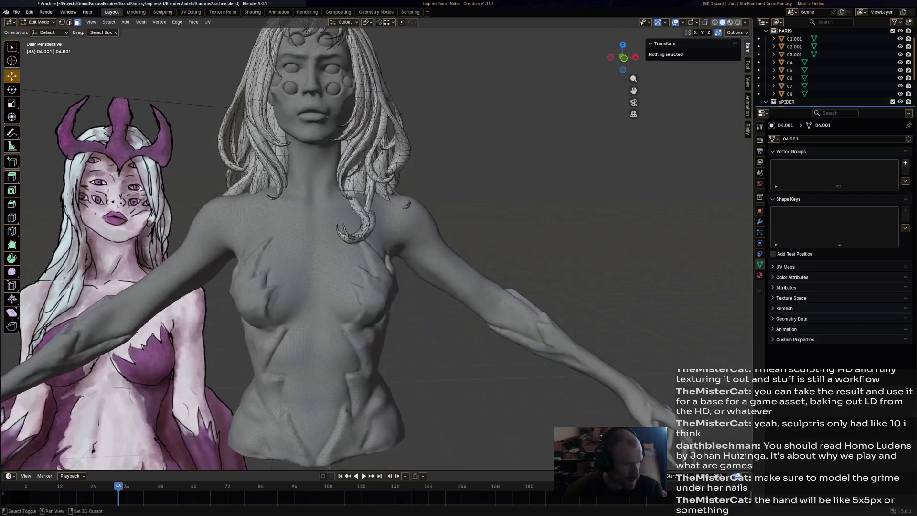
key(ctrl+s)
scroll(335, 286, up, 2)
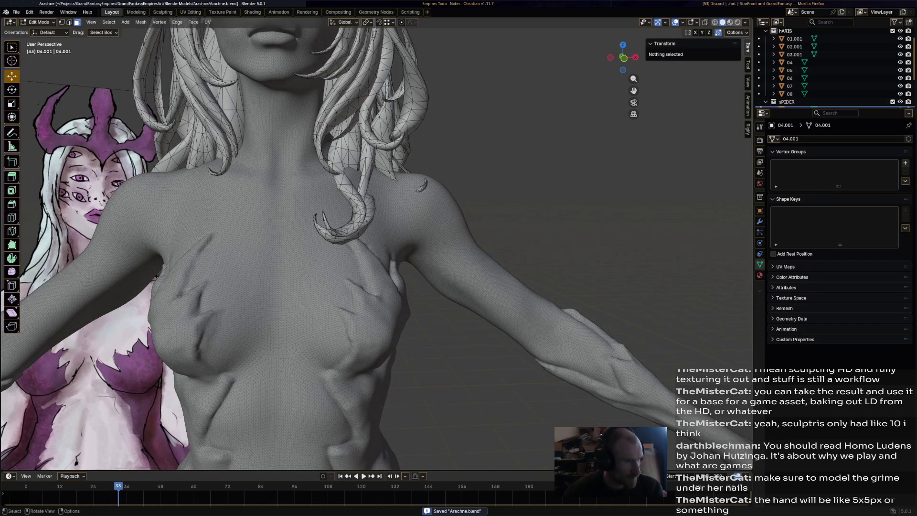
scroll(356, 227, down, 3)
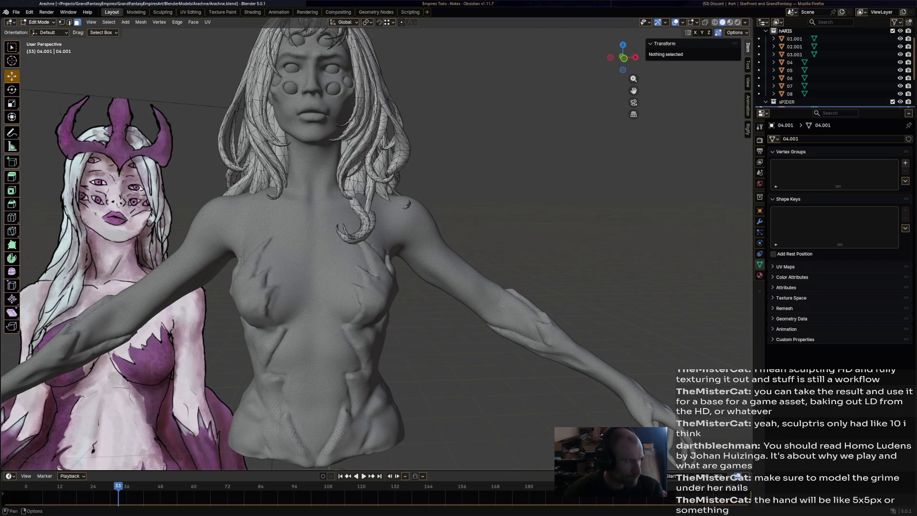
click(40, 22)
click(43, 49)
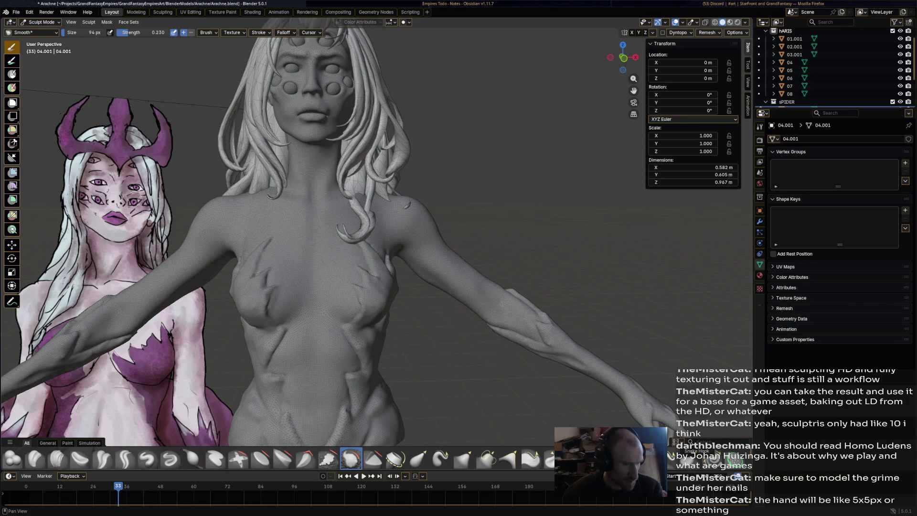
Try pulling shoulder spikes with the Snake Hook brush, cancelling each stroke
click(351, 459)
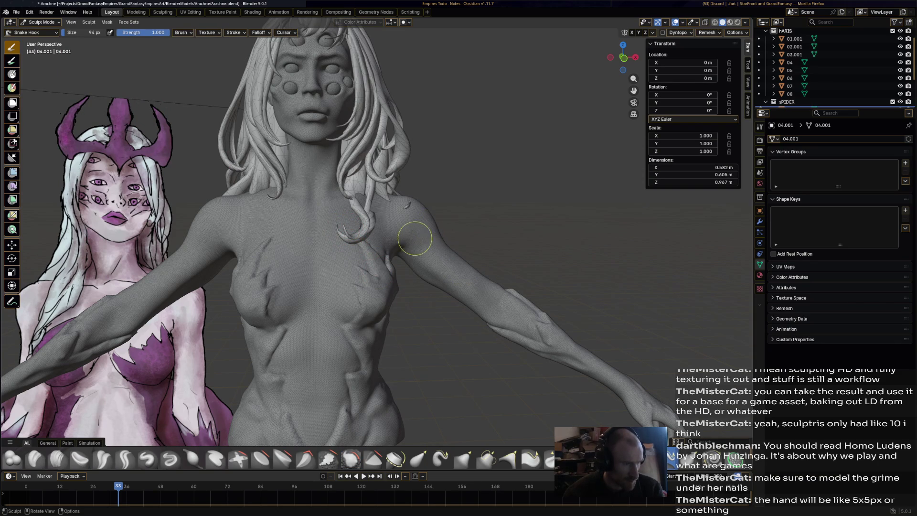
drag(409, 204, 411, 202)
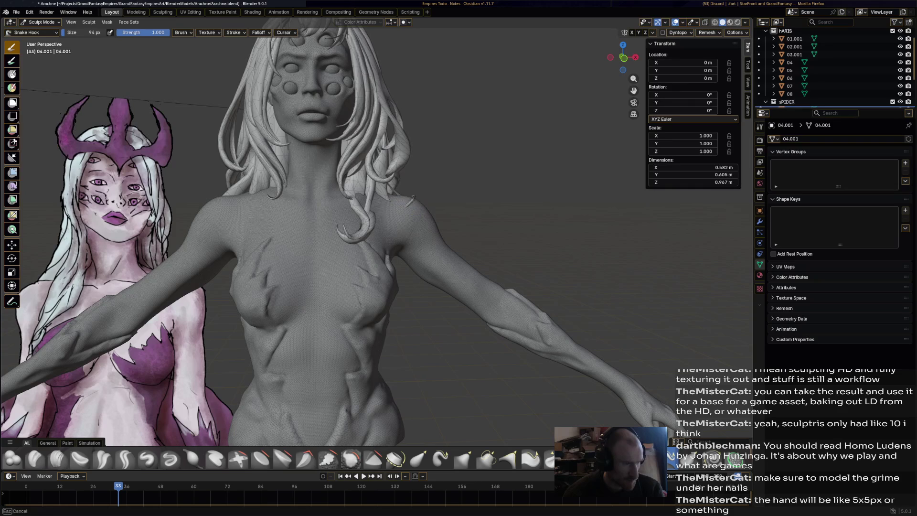
mouse_move(419, 155)
mouse_down()
mouse_move(412, 189)
mouse_move(468, 246)
mouse_move(516, 186)
mouse_move(519, 210)
mouse_up()
key(Escape)
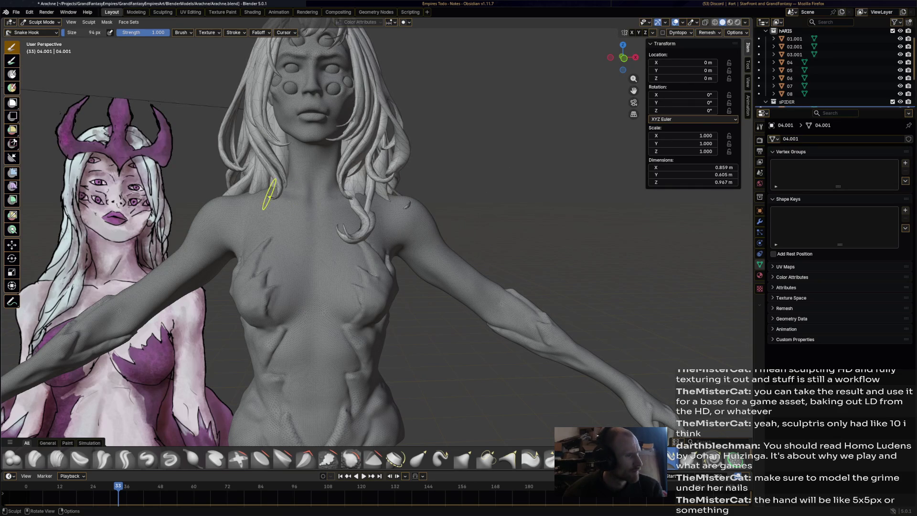
mouse_move(268, 196)
mouse_down()
mouse_move(229, 152)
mouse_move(214, 182)
mouse_move(225, 177)
mouse_up()
key(Escape)
shift+middle_drag(341, 178, 342, 178)
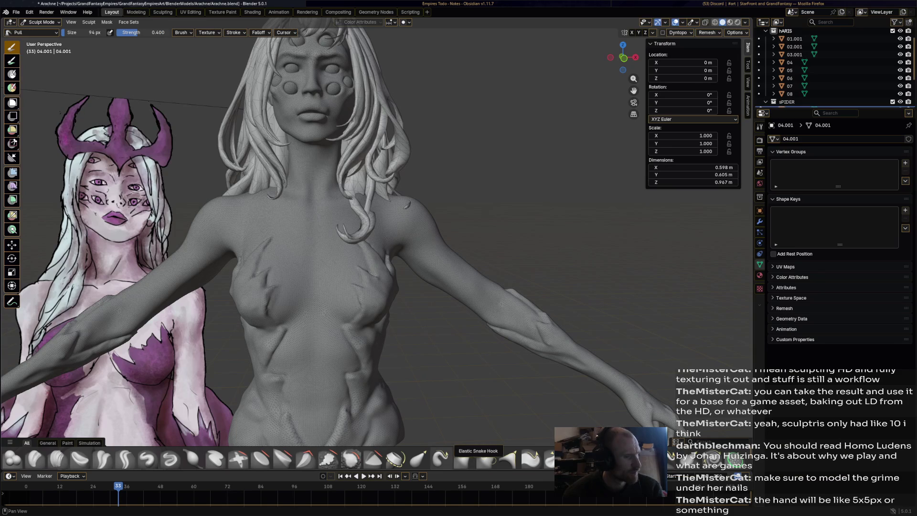
Reshape the hair by the left collarbone with Elastic Snake Hook, comparing via undo/redo, and show the Simulation brushes
click(440, 458)
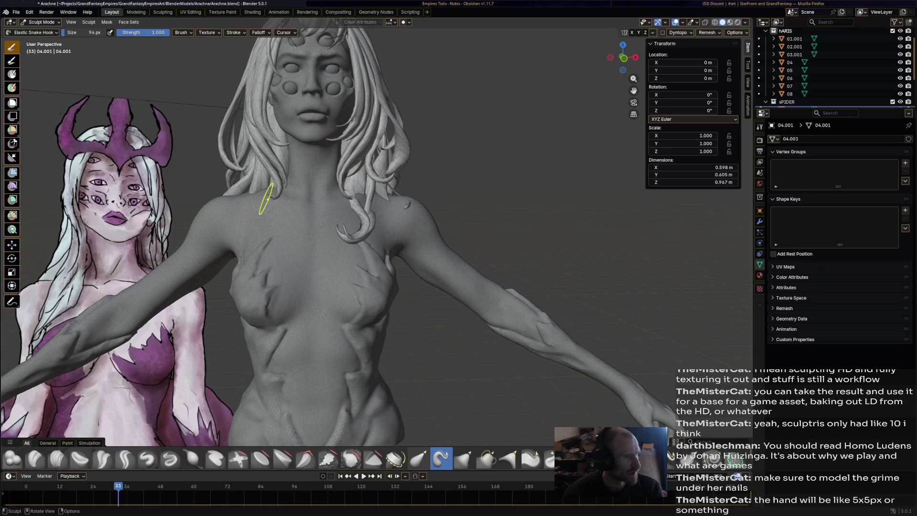
mouse_move(270, 193)
mouse_down()
mouse_move(237, 151)
mouse_move(208, 177)
mouse_move(276, 189)
mouse_up()
mouse_move(276, 189)
ctrl+middle_down()
mouse_move(287, 158)
mouse_move(404, 265)
mouse_move(362, 201)
mouse_move(475, 272)
mouse_move(536, 262)
mouse_move(539, 353)
mouse_move(453, 276)
ctrl+middle_up()
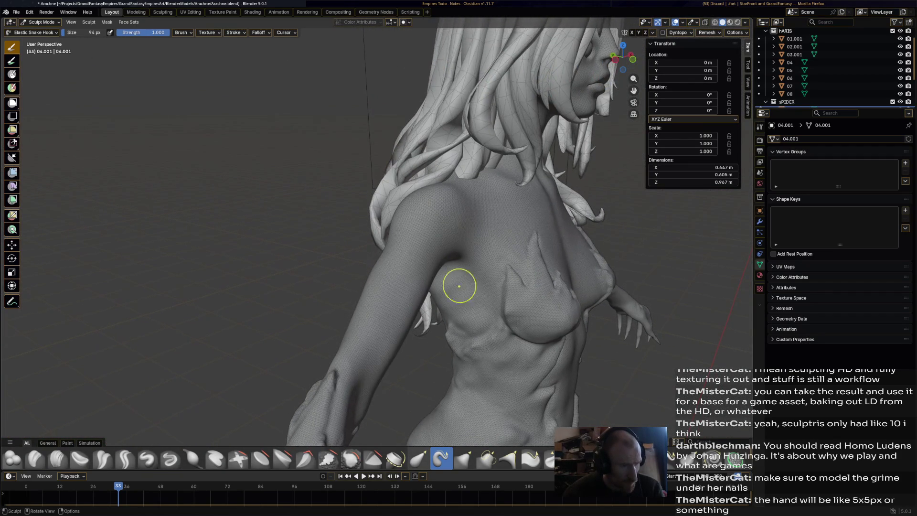
key(ctrl+z)
key(ctrl+shift+z)
key(ctrl+z)
key(ctrl+shift+z)
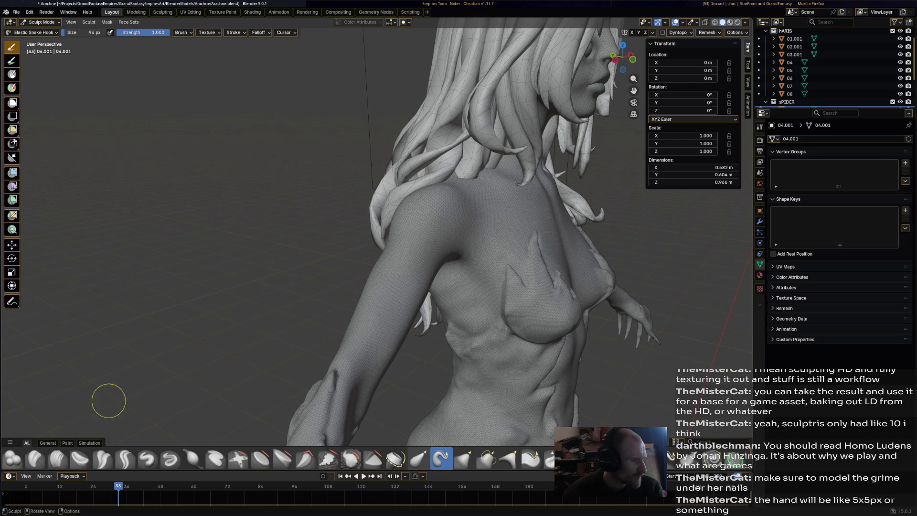
click(89, 442)
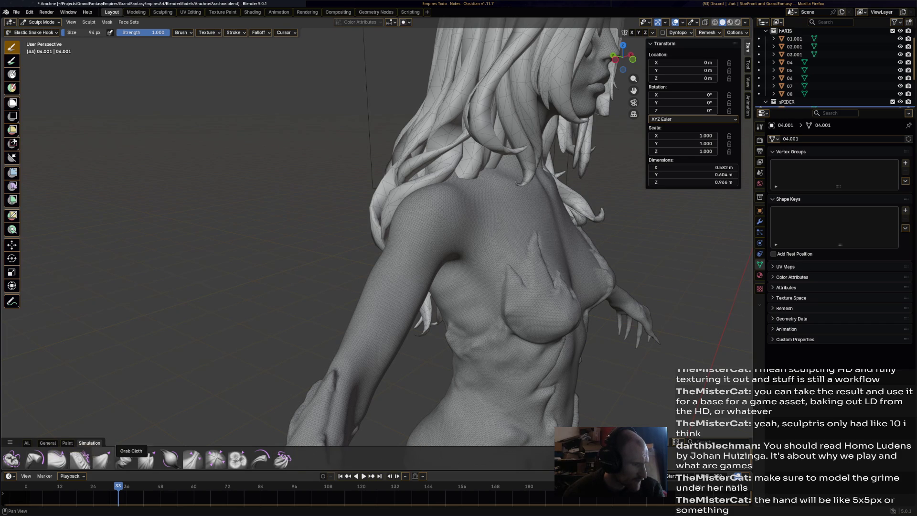
With the Grab Cloth brush, pull the shoulder hair strand up and to the right
click(101, 459)
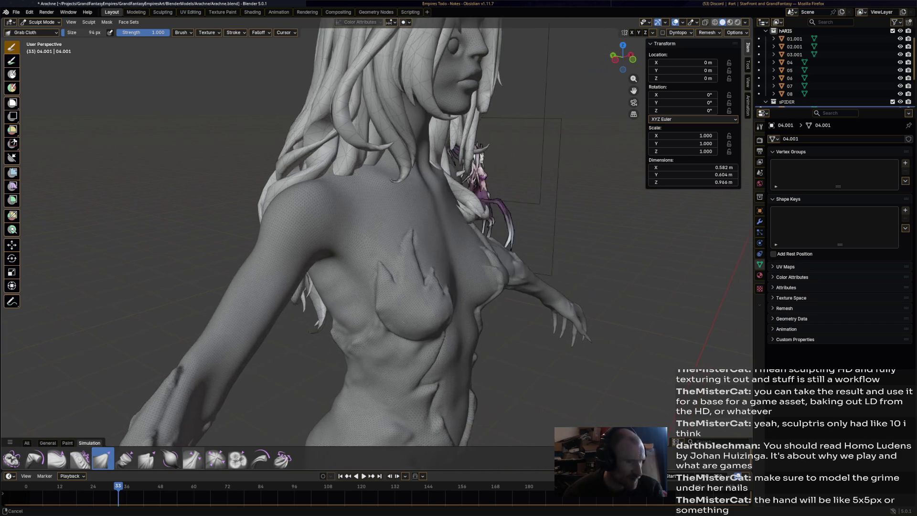
middle_drag(506, 214, 499, 211)
middle_drag(429, 229, 366, 231)
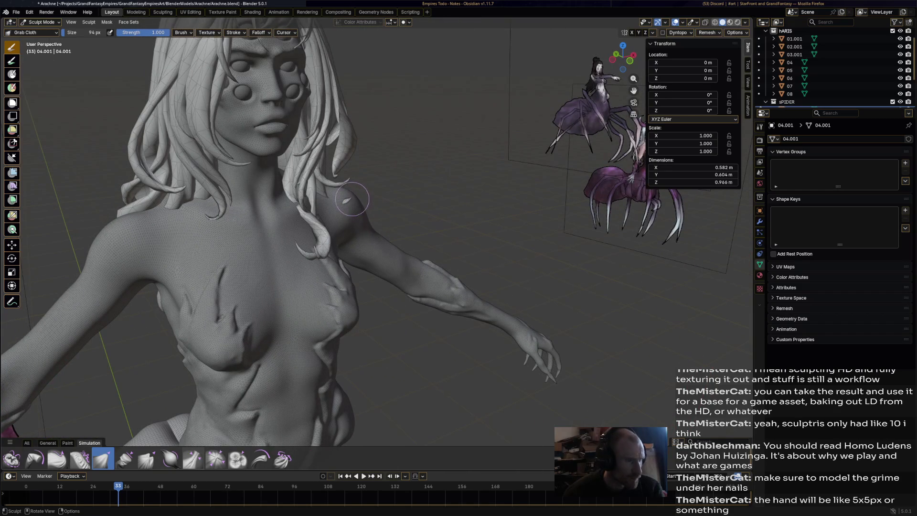
drag(349, 198, 365, 177)
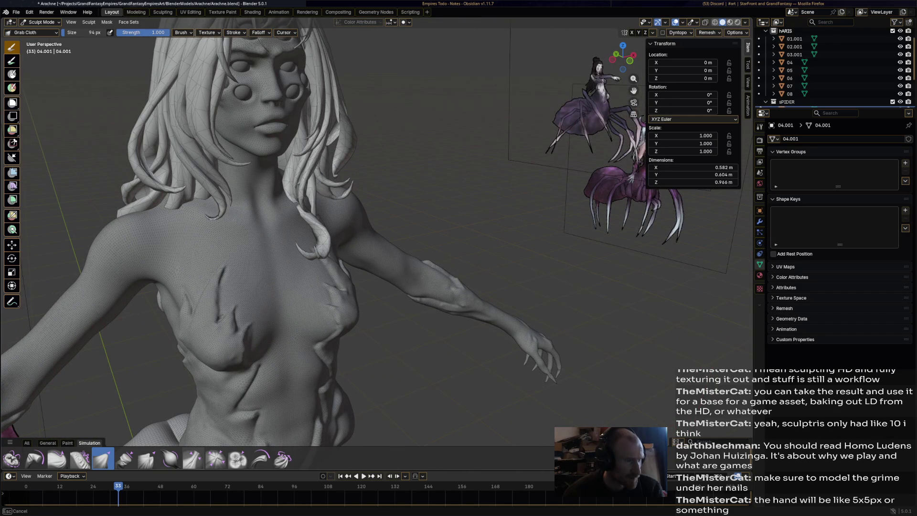
scroll(365, 177, up, 3)
mouse_move(365, 176)
middle_down()
mouse_move(358, 188)
mouse_move(335, 191)
middle_up()
middle_drag(289, 232, 310, 228)
middle_drag(387, 200, 375, 201)
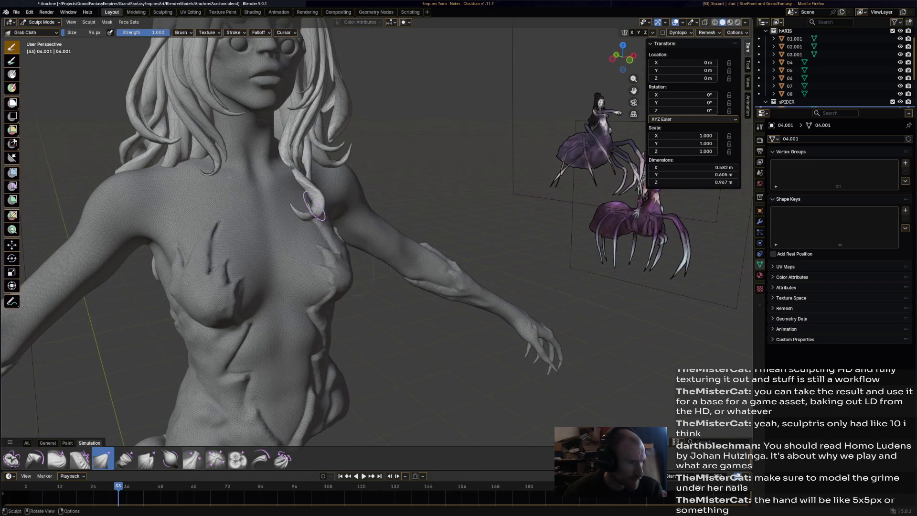
Drape the curled chest strand and nearby strands into new positions with Grab Cloth
mouse_move(307, 201)
mouse_down()
mouse_move(325, 189)
mouse_move(334, 196)
mouse_up()
mouse_move(363, 206)
middle_down()
mouse_move(248, 214)
mouse_move(303, 257)
middle_up()
mouse_move(283, 333)
mouse_down()
mouse_move(334, 287)
mouse_move(308, 246)
mouse_up()
mouse_move(308, 247)
middle_down()
mouse_move(459, 253)
mouse_move(523, 338)
middle_up()
mouse_move(462, 338)
mouse_down()
mouse_move(487, 287)
mouse_move(480, 277)
mouse_move(398, 284)
mouse_move(429, 296)
mouse_move(468, 339)
mouse_move(470, 310)
mouse_up()
middle_drag(470, 310, 354, 162)
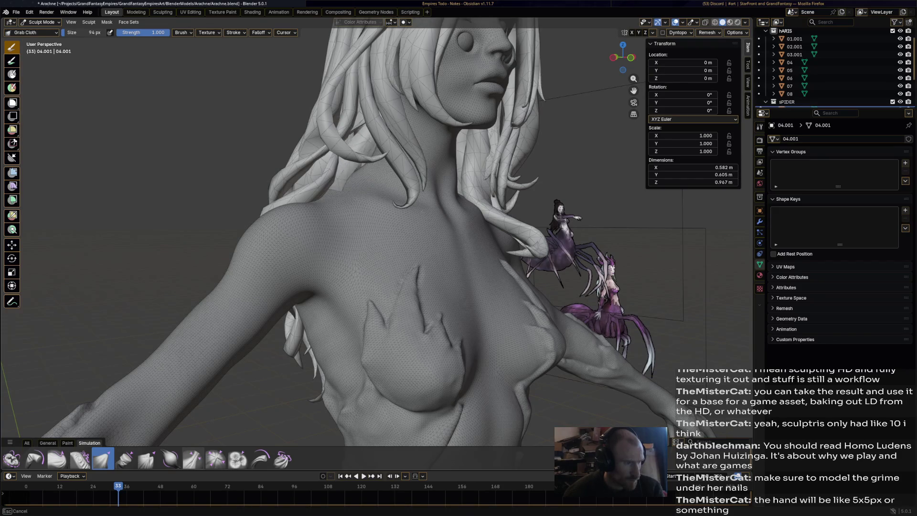
mouse_move(296, 123)
middle_down()
mouse_move(434, 172)
mouse_move(359, 197)
middle_up()
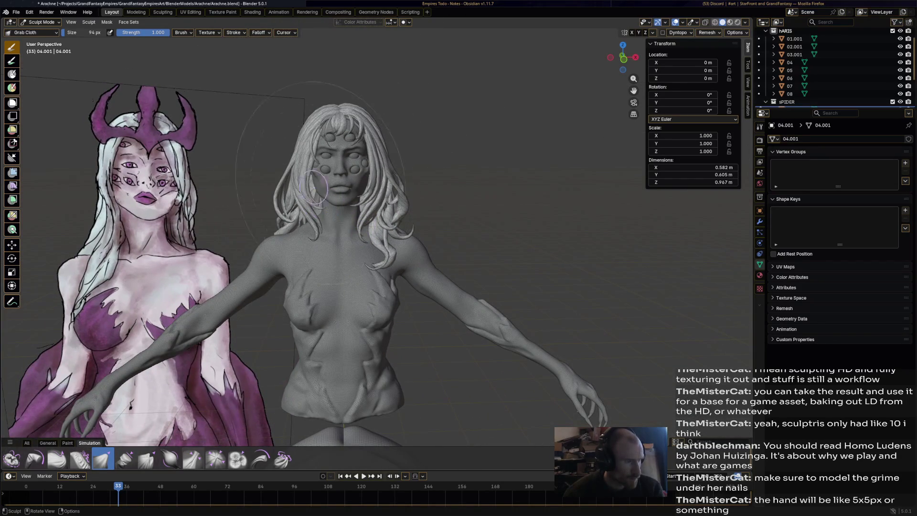
mouse_move(291, 160)
middle_down()
mouse_move(305, 158)
mouse_move(286, 141)
mouse_move(289, 116)
middle_up()
Drag the hair at the top of the head and above the forehead into a new drape
mouse_move(428, 137)
middle_down()
mouse_move(389, 114)
mouse_move(290, 125)
middle_up()
mouse_move(339, 143)
middle_down()
mouse_move(404, 122)
mouse_move(436, 123)
middle_up()
drag(233, 67, 224, 68)
middle_drag(223, 67, 332, 77)
mouse_move(332, 77)
mouse_down()
mouse_move(353, 76)
mouse_move(356, 88)
mouse_move(346, 67)
mouse_move(329, 84)
mouse_move(337, 69)
mouse_up()
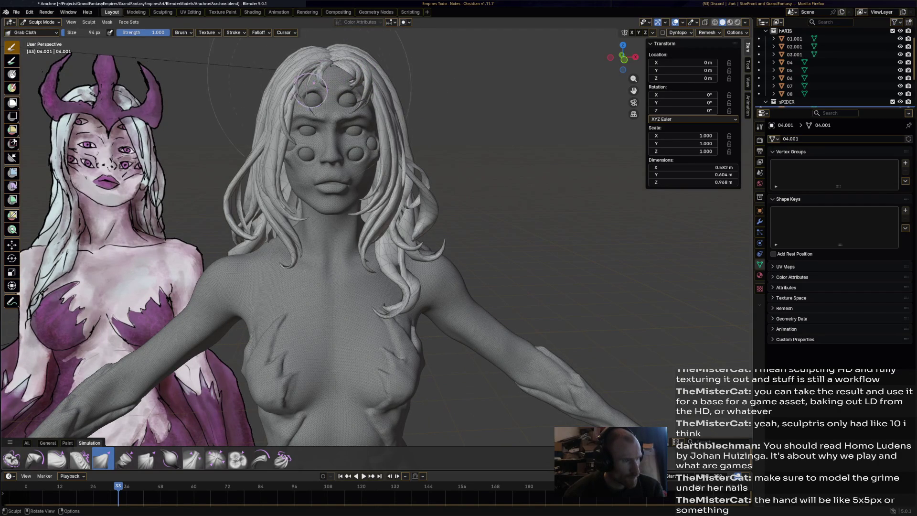
middle_drag(323, 228, 524, 356)
scroll(374, 270, down, 8)
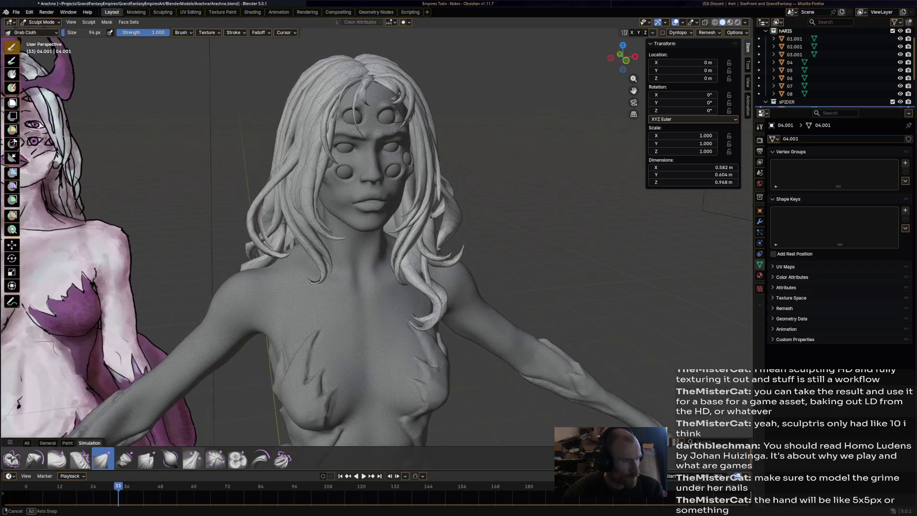
mouse_move(373, 270)
middle_down()
mouse_move(467, 296)
mouse_move(492, 285)
mouse_move(587, 290)
middle_up()
Save Arachne.blend and return the hair to Object Mode
key(ctrl+s)
middle_drag(417, 267, 417, 268)
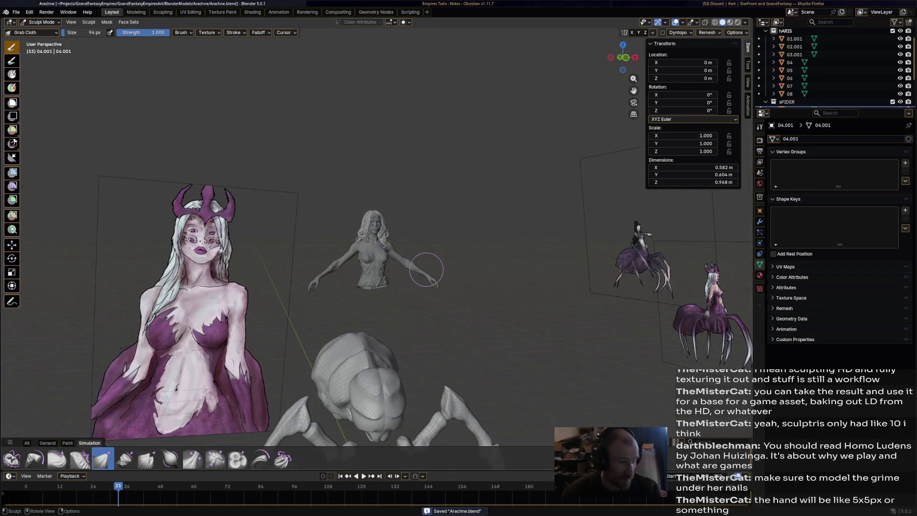
scroll(425, 270, up, 3)
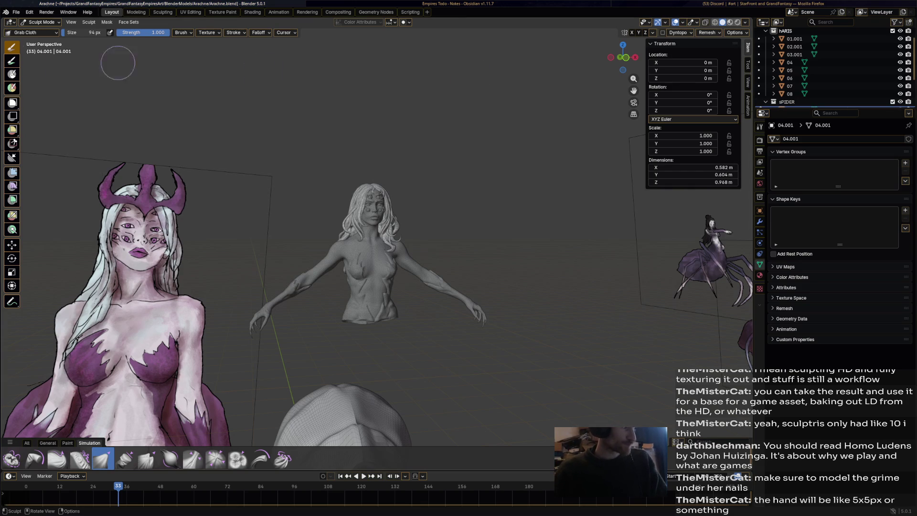
click(40, 22)
Return to Object Mode and rename the 04.001 object to Hair
click(44, 30)
scroll(836, 67, down, 3)
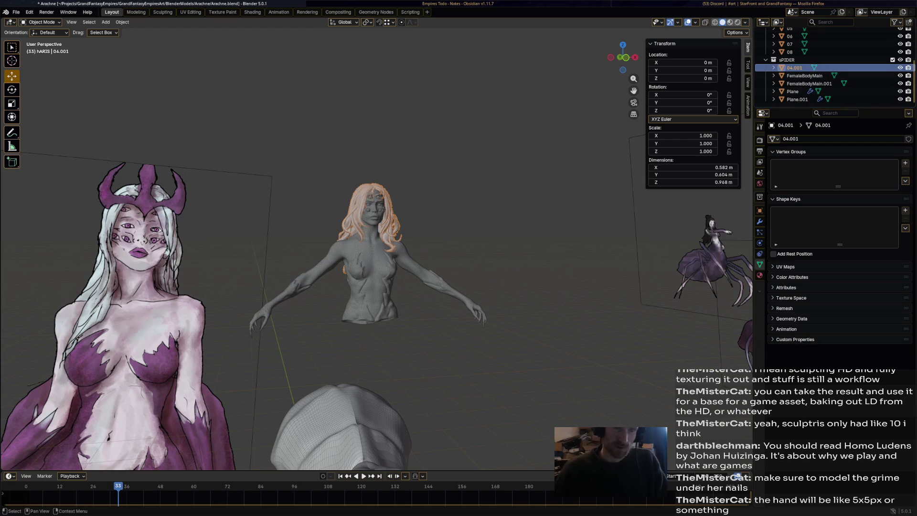
key(F2)
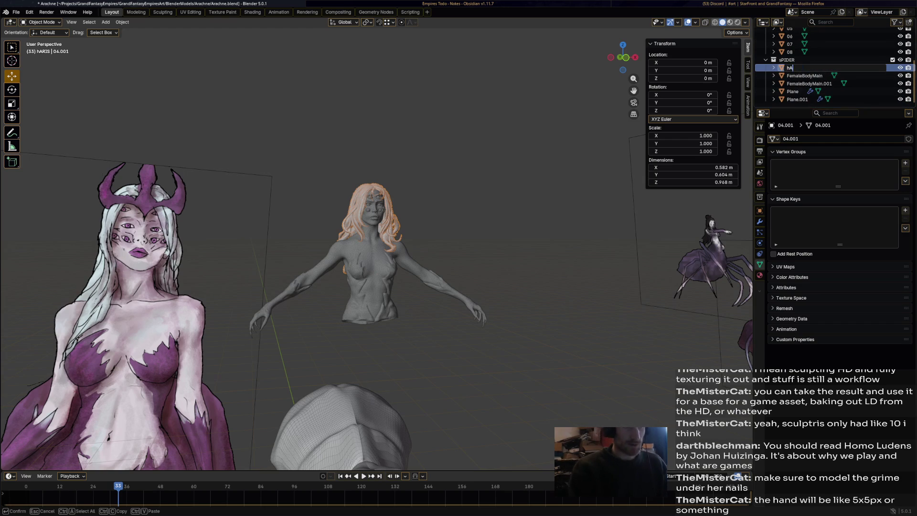
text(AIR)
key(Return)
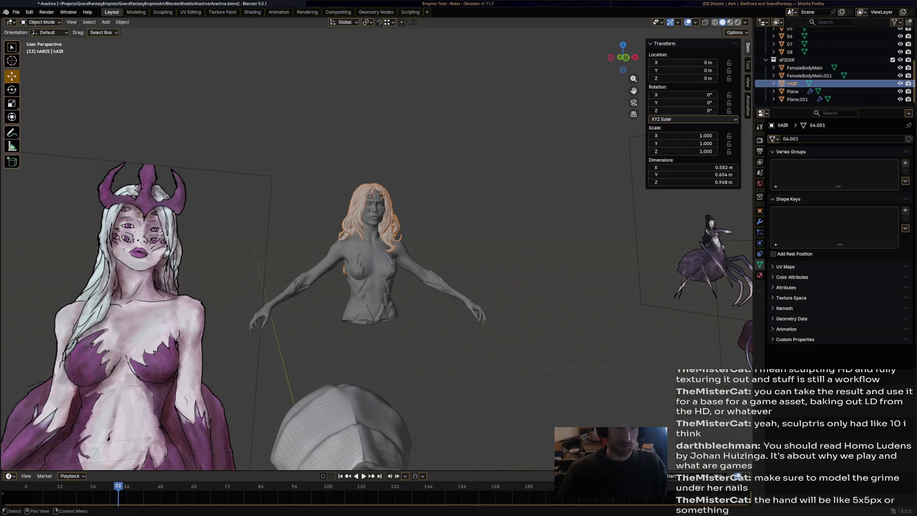
key(F2)
text(Hair)
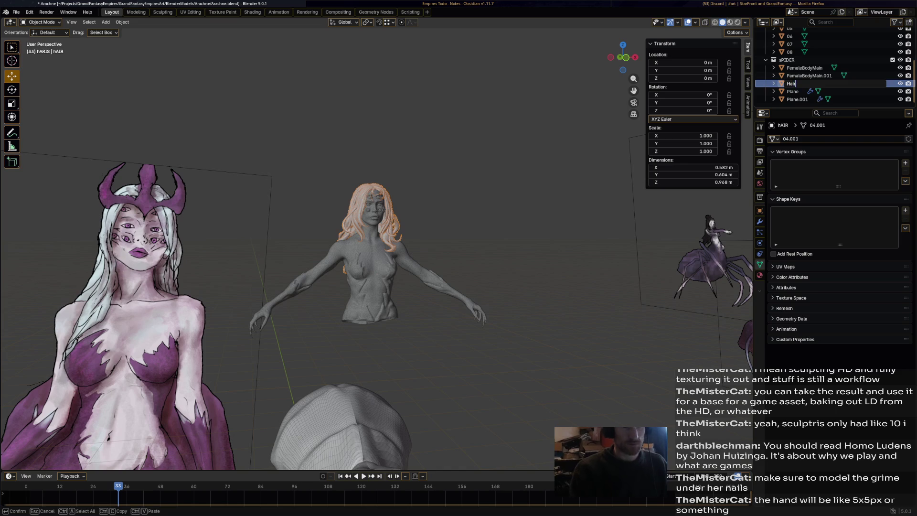
key(Return)
Select the spider body object, check the to-do notes, then bring up Blender's recent files list
scroll(376, 253, down, 2)
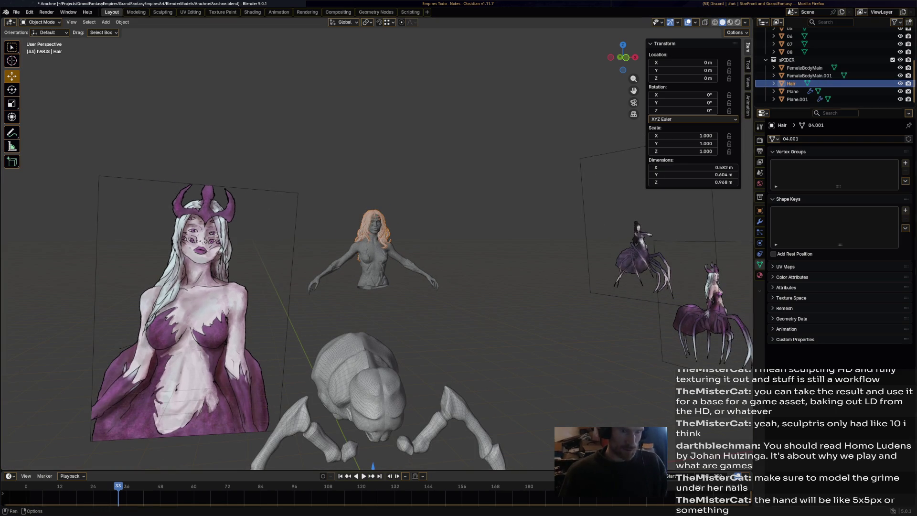
click(357, 382)
key(F2)
text(SpiderBody)
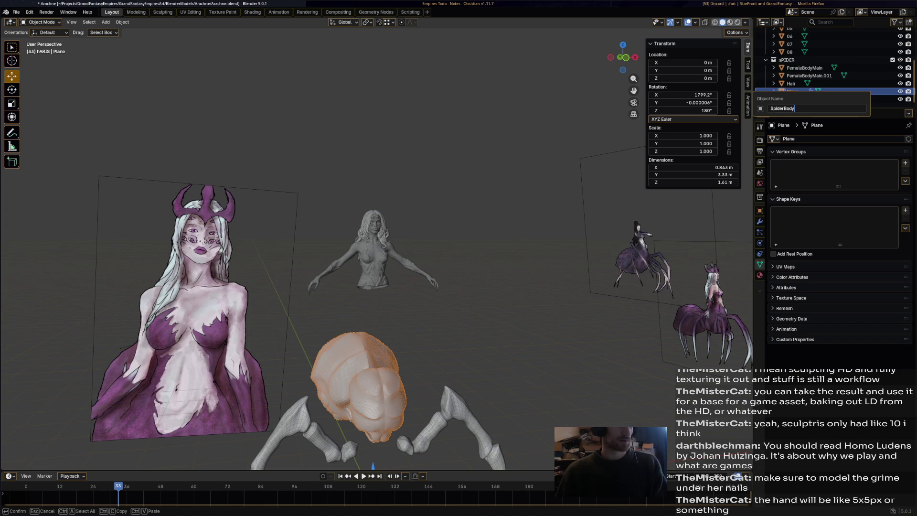
key(alt+Tab)
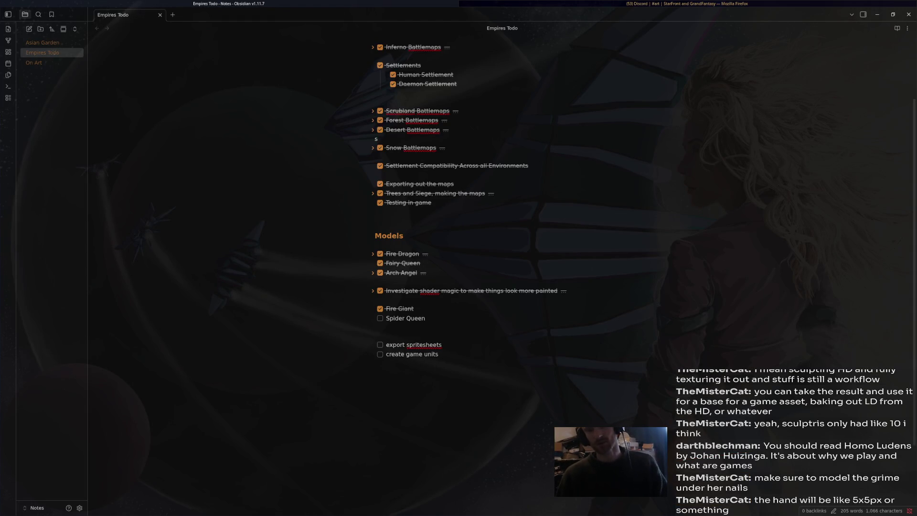
key(alt+Tab)
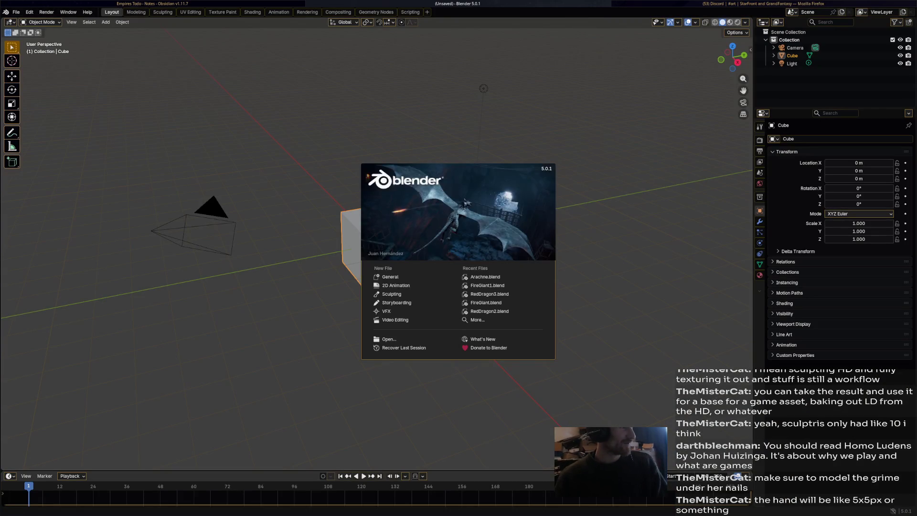
click(15, 12)
Open Arachne.blend from recent files and bring the sculpted bust into view
mouse_move(36, 37)
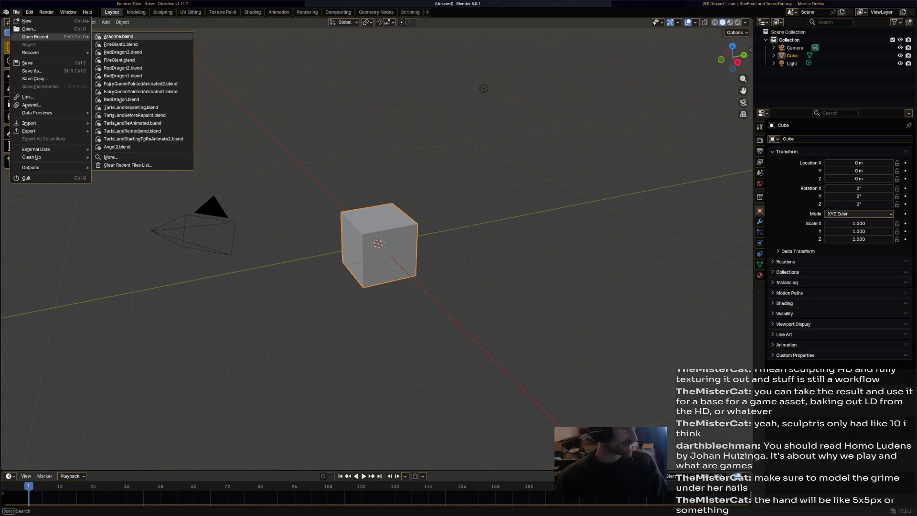
click(115, 37)
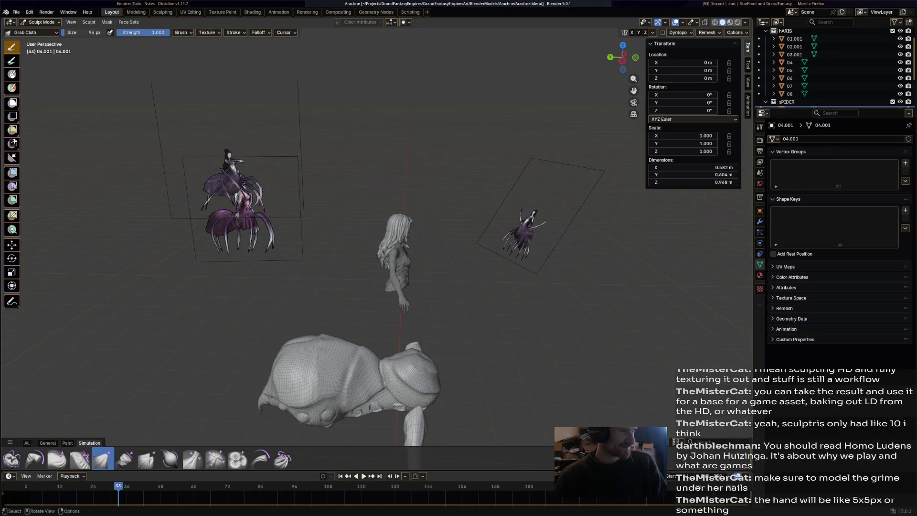
scroll(410, 248, up, 5)
middle_drag(453, 281, 498, 318)
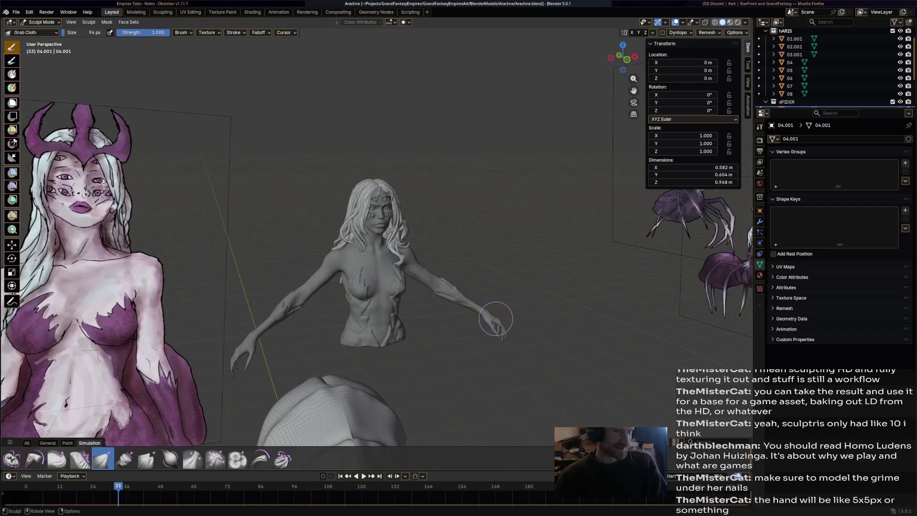
scroll(495, 318, up, 2)
scroll(835, 66, down, 3)
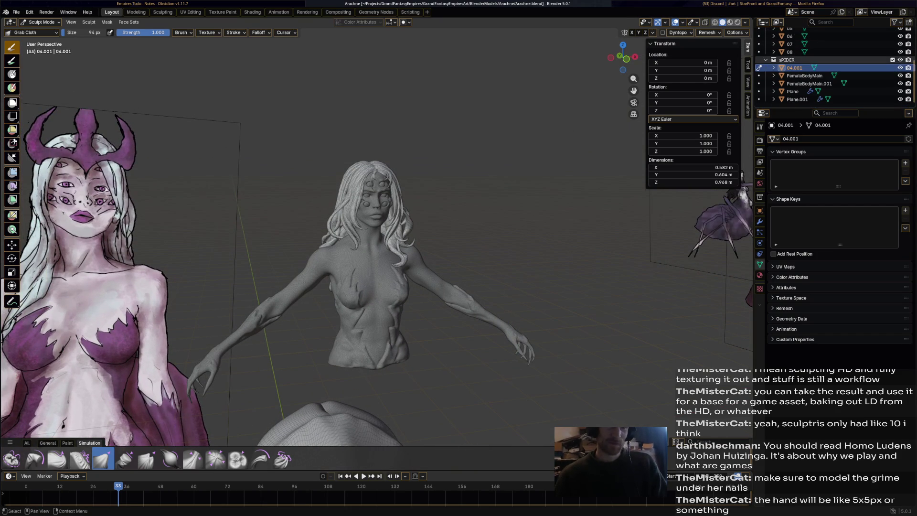
Rename 04.001 to Hair, the Plane to SpiderBody and Plane.001 to SpiderLegs
double_click(794, 68)
text(Ha)
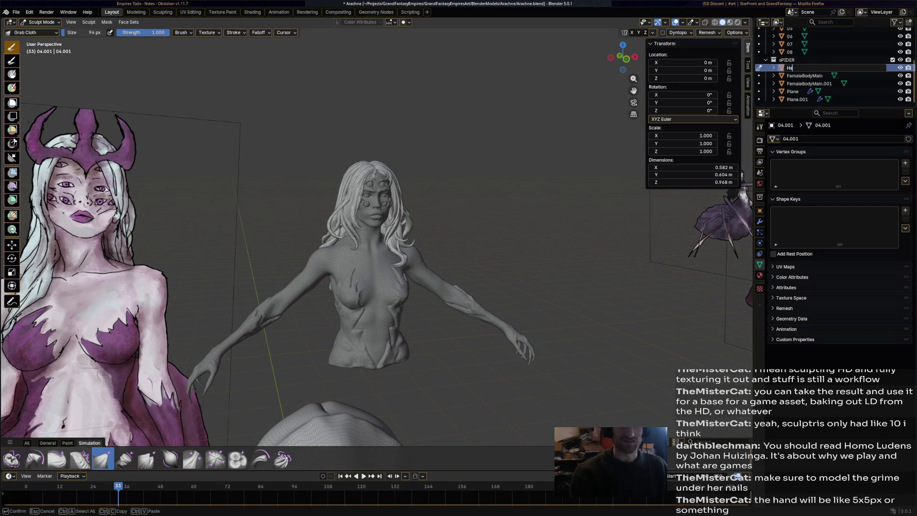
text(ir)
key(Return)
click(793, 91)
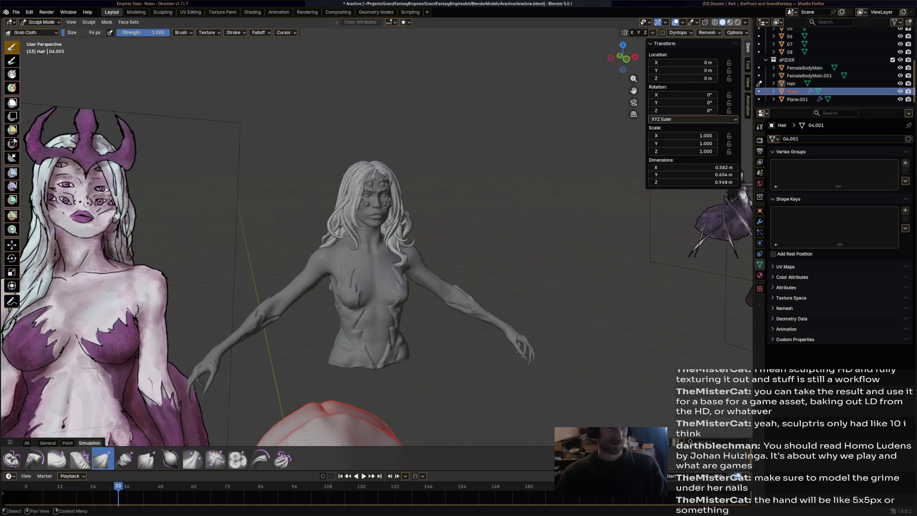
key(F2)
text(Sp)
text(iderBody)
key(Return)
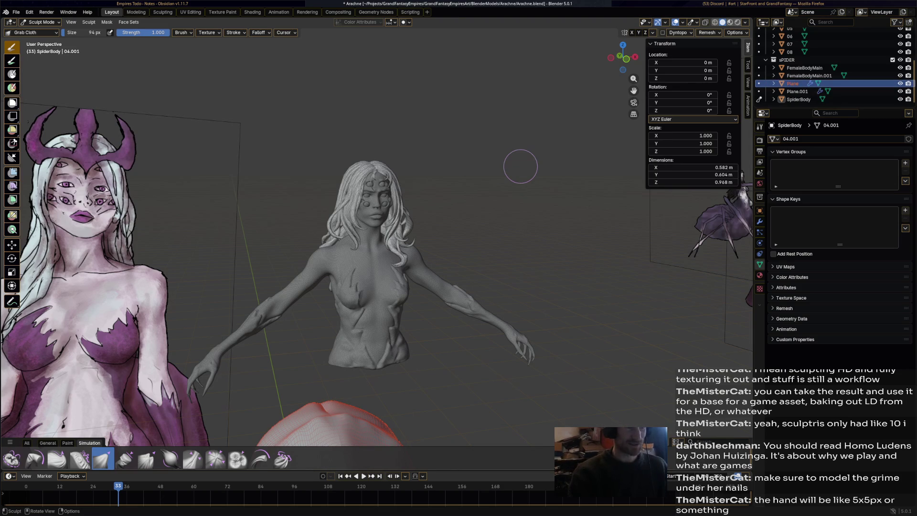
click(797, 91)
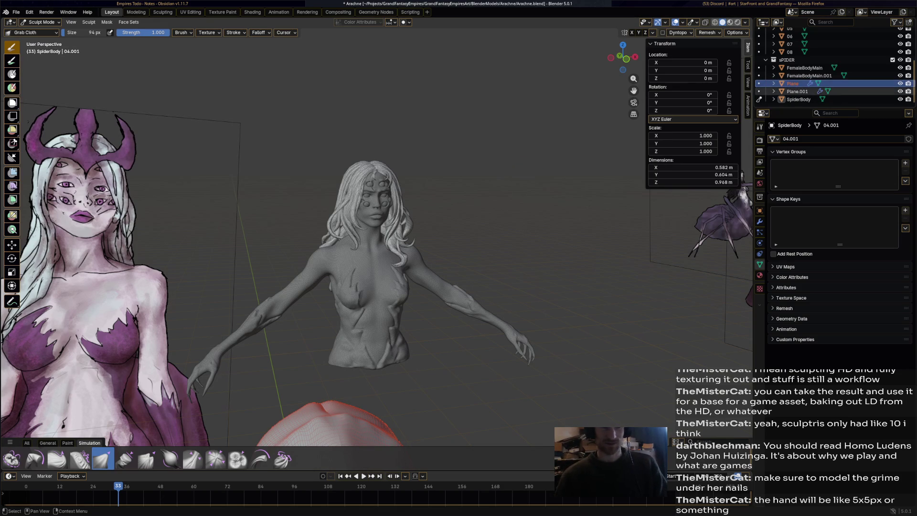
key(KP_Decimal)
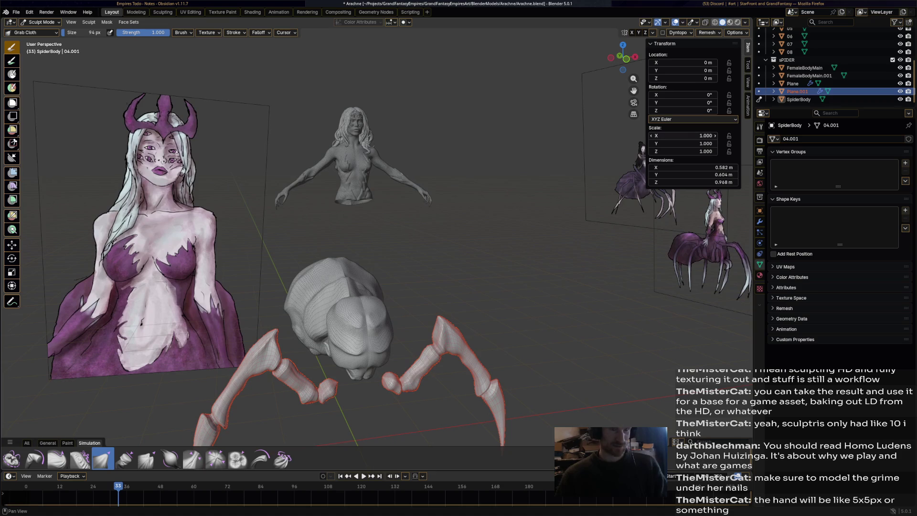
key(F2)
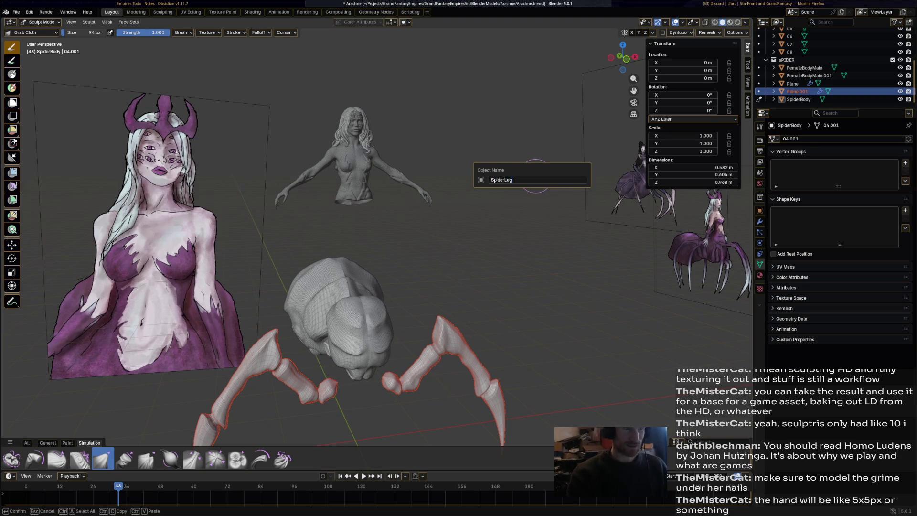
text(s)
key(Return)
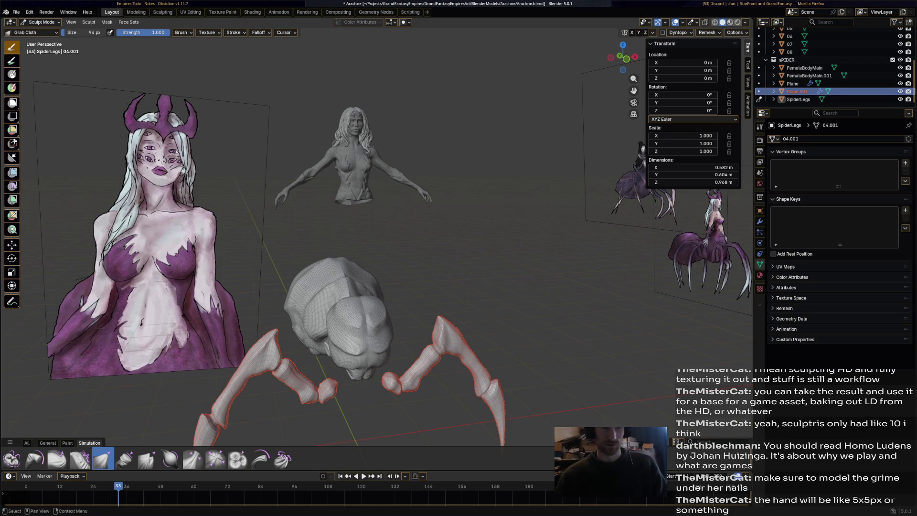
Switch back to Object Mode and rename the legs object to SpiderLegs
key(Tab)
click(38, 22)
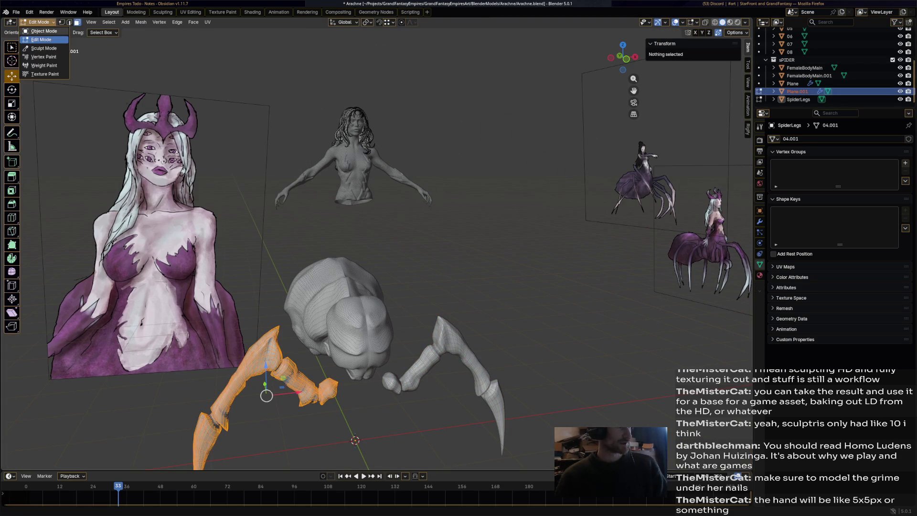
click(40, 30)
click(797, 91)
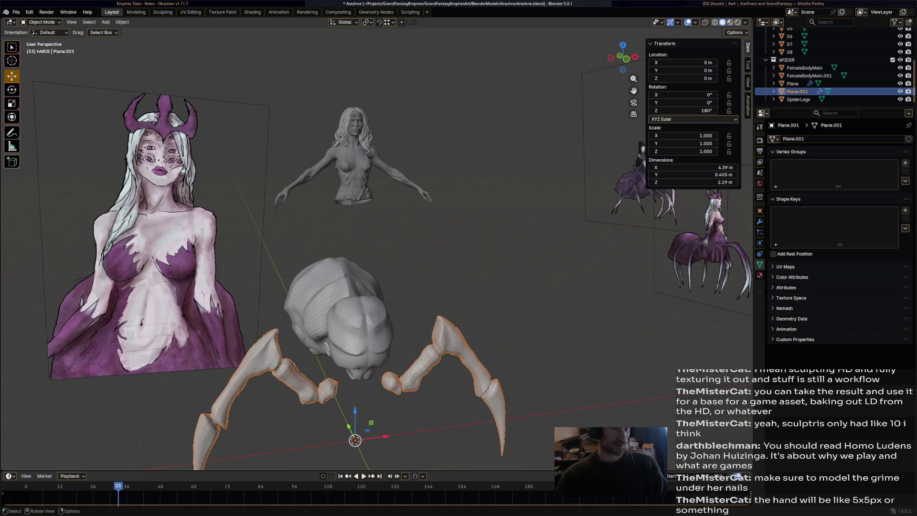
double_click(796, 91)
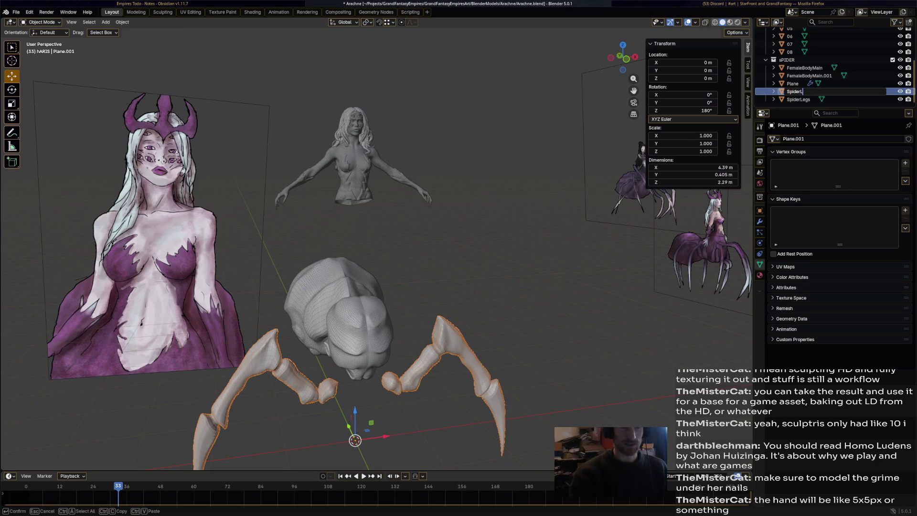
text(egs)
key(Return)
Rename the hair object wrongly named SpiderLegs to Hairs
click(797, 91)
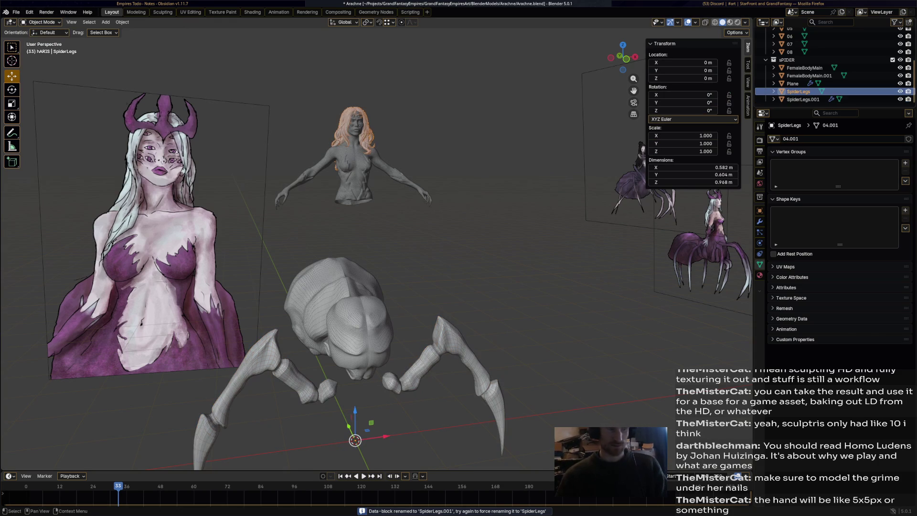
double_click(798, 91)
text(Has)
key(BackSpace)
text(irs)
key(Return)
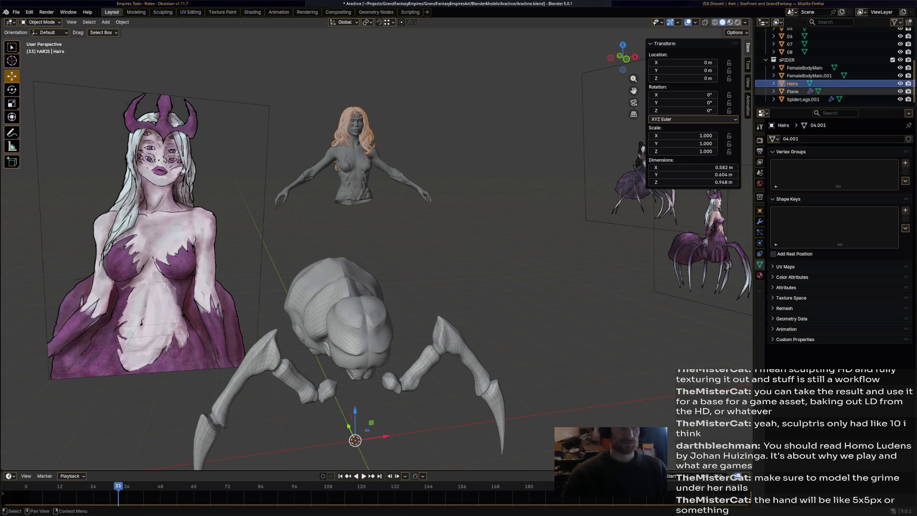
Rename the body Plane to SpiderBody and SpiderLegs.001 to SpiderLegs
click(792, 91)
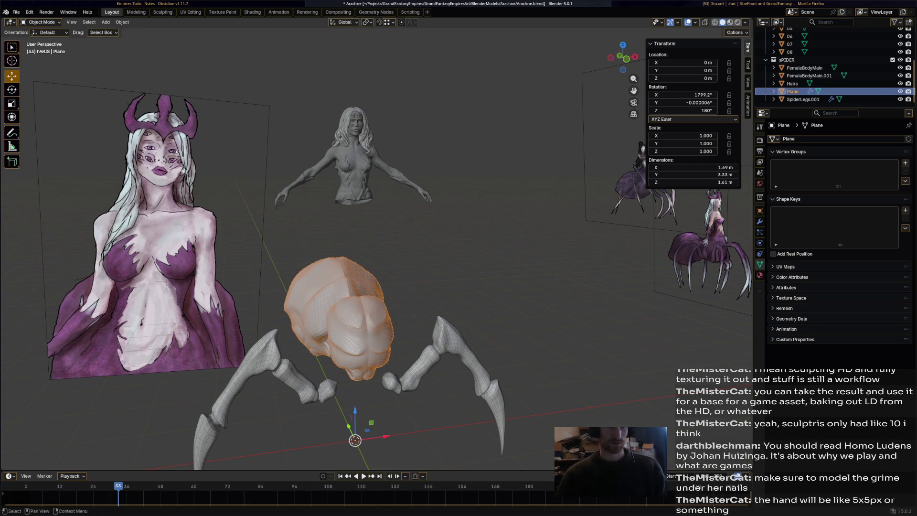
double_click(792, 91)
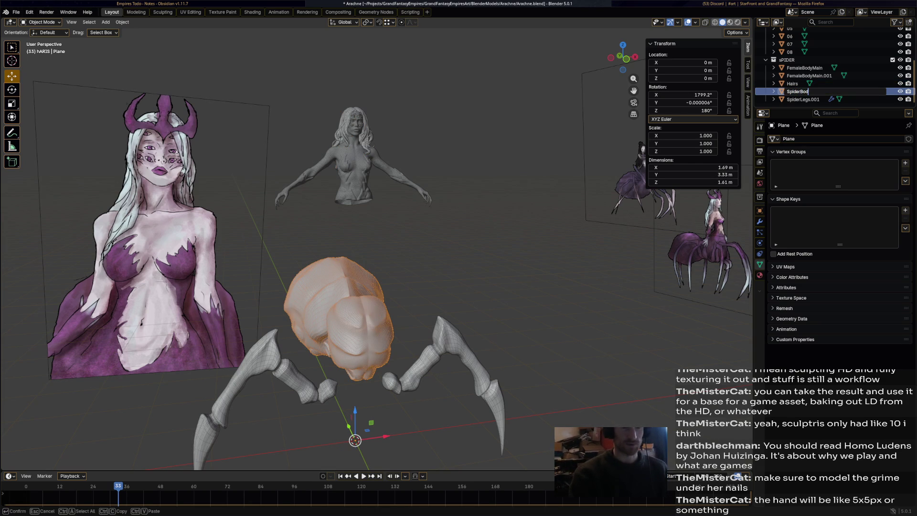
text(dy)
key(Return)
click(803, 99)
double_click(802, 100)
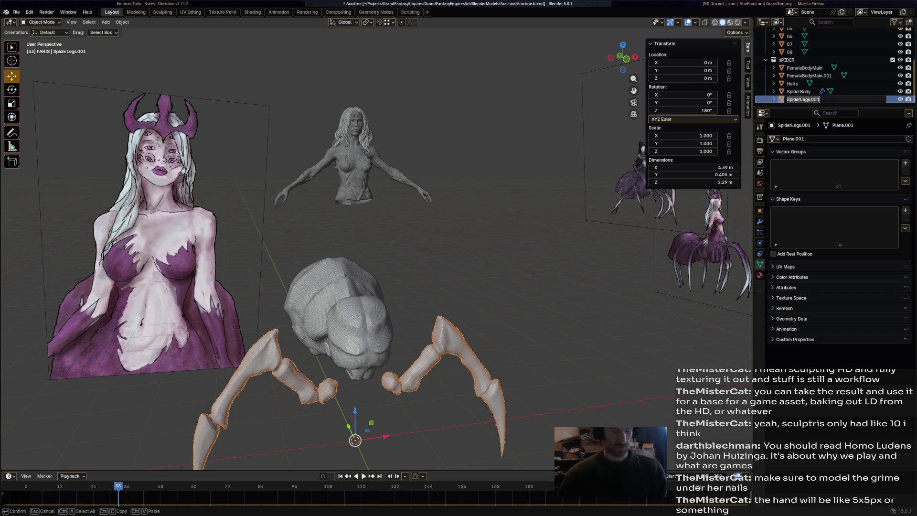
text(s)
key(Return)
Rename FemaleBodyMain.001 to Eyes, keep FemaleBodyMain unchanged, and save Arachne.blend
click(808, 75)
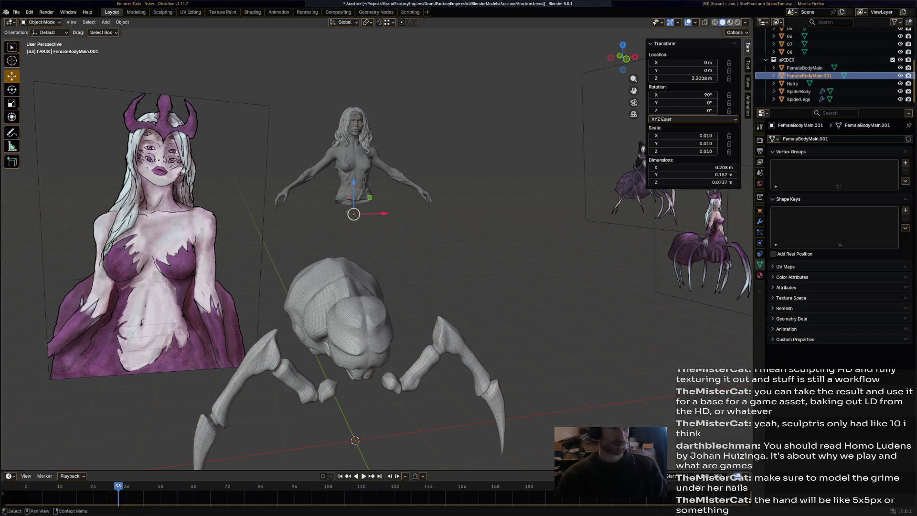
double_click(809, 75)
text(Eyes)
key(Return)
click(804, 75)
double_click(804, 75)
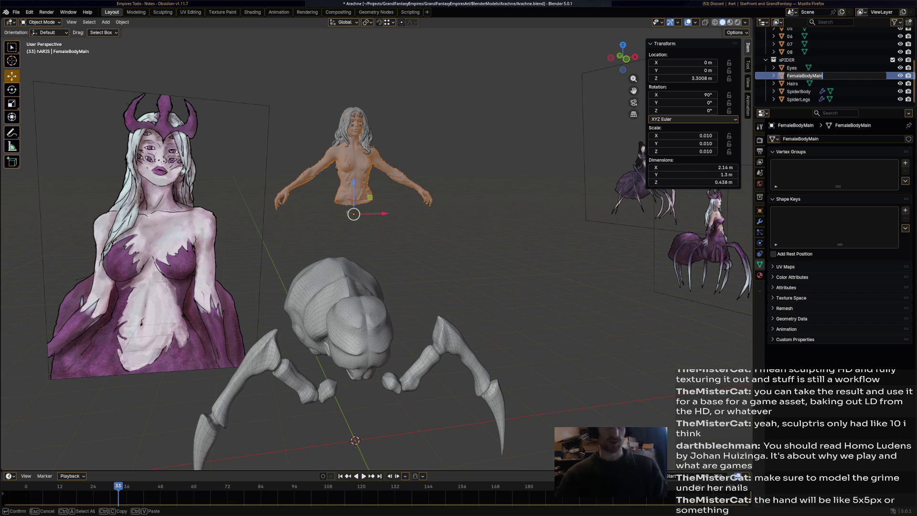
key(Return)
key(ctrl+s)
Orbit to look down at the bust, then bring up the Spider Queen page in the browser
mouse_move(353, 215)
middle_down()
mouse_move(353, 191)
mouse_move(423, 229)
middle_up()
scroll(354, 191, up, 5)
scroll(353, 191, down, 5)
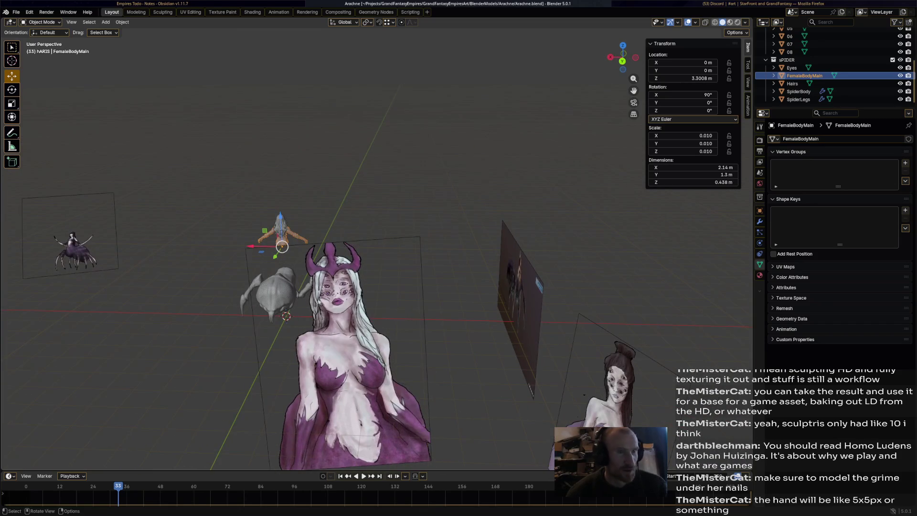
key(alt+Tab)
key(ctrl+shift+Tab)
key(ctrl+shift+Tab)
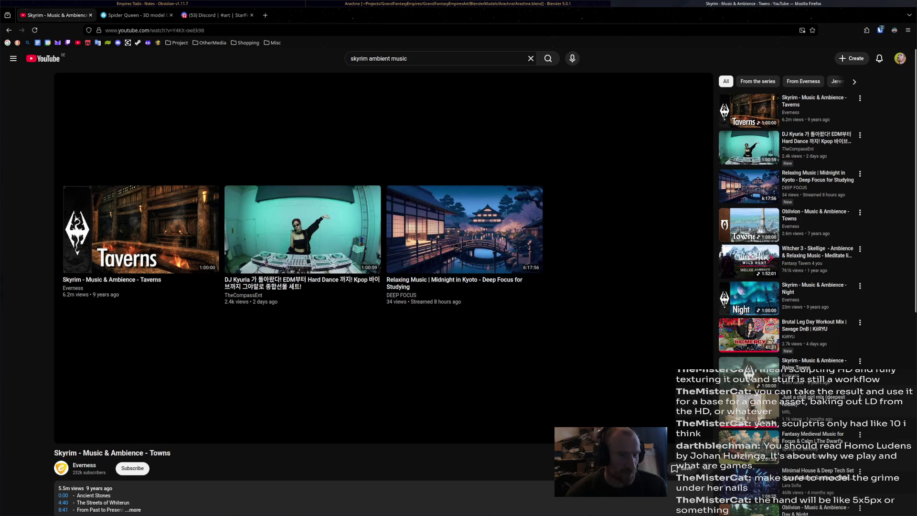
Scroll past the comments and play 'Cyberpunk Drum & Bass Mix | High Energy Vibes | KiiRYU' from the sidebar
scroll(698, 432, down, 3)
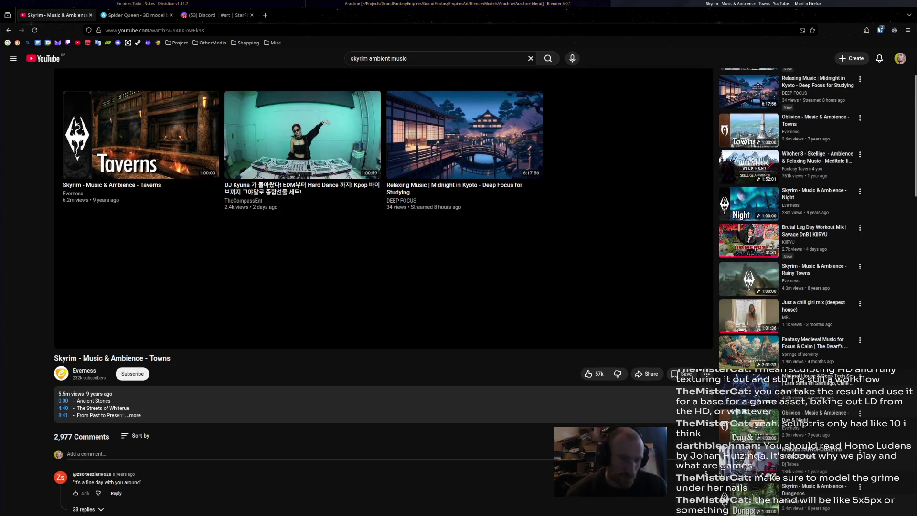
scroll(381, 286, down, 3)
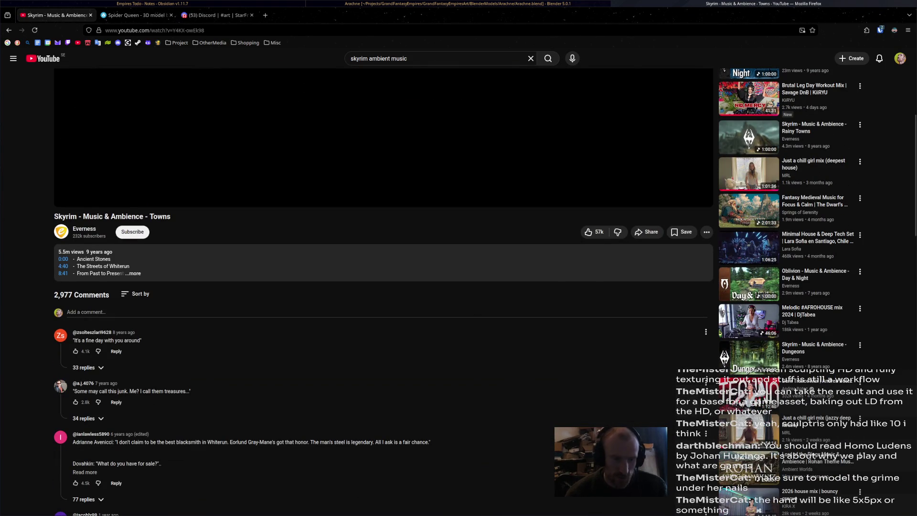
scroll(382, 287, down, 3)
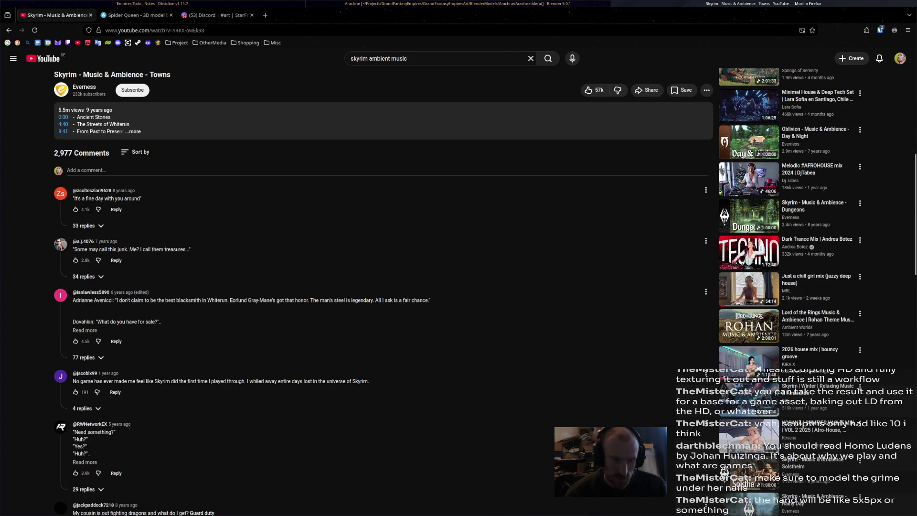
scroll(334, 287, down, 2)
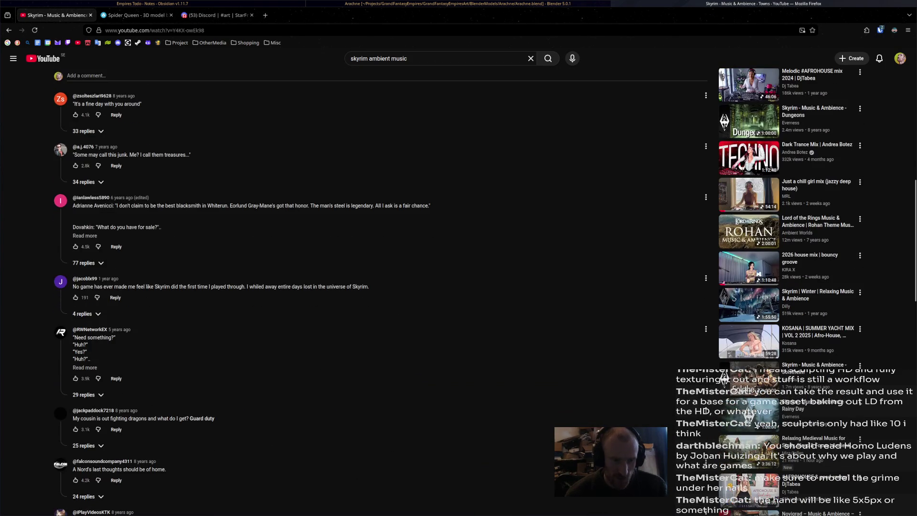
scroll(335, 286, down, 4)
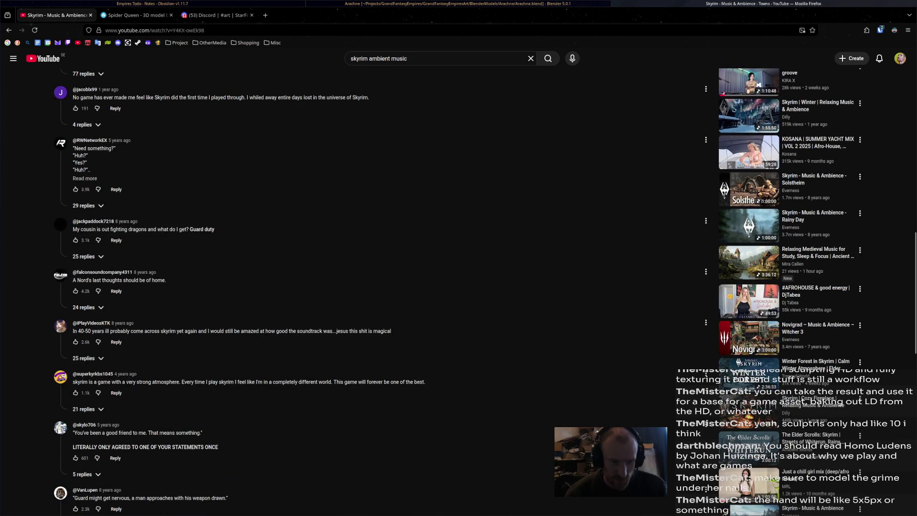
scroll(334, 287, down, 6)
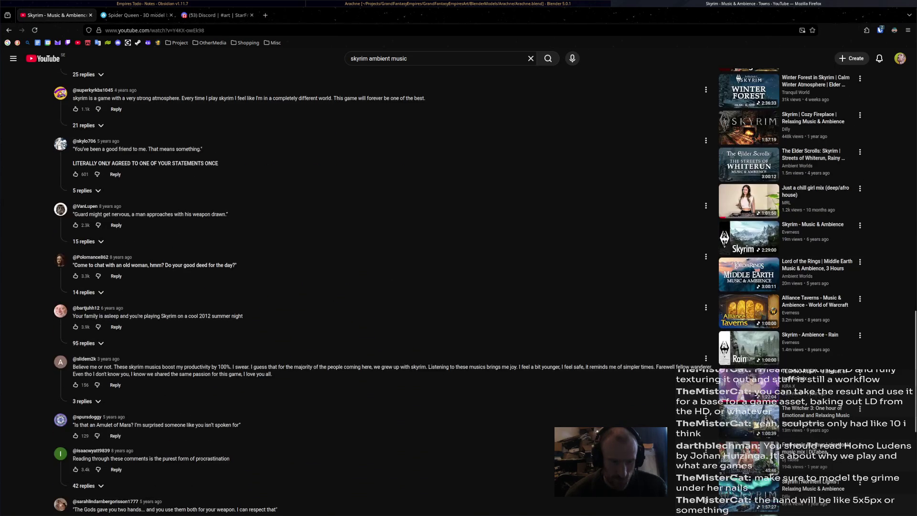
scroll(334, 287, down, 3)
scroll(335, 286, down, 3)
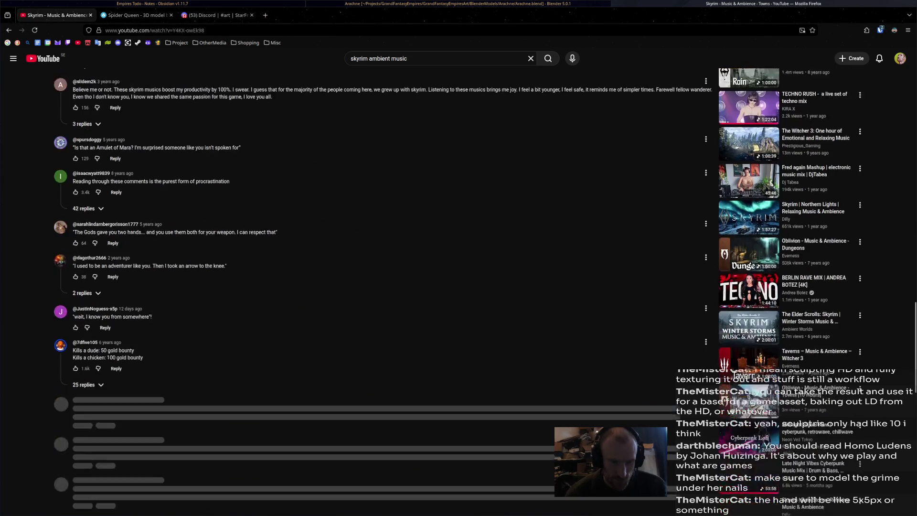
scroll(334, 286, down, 5)
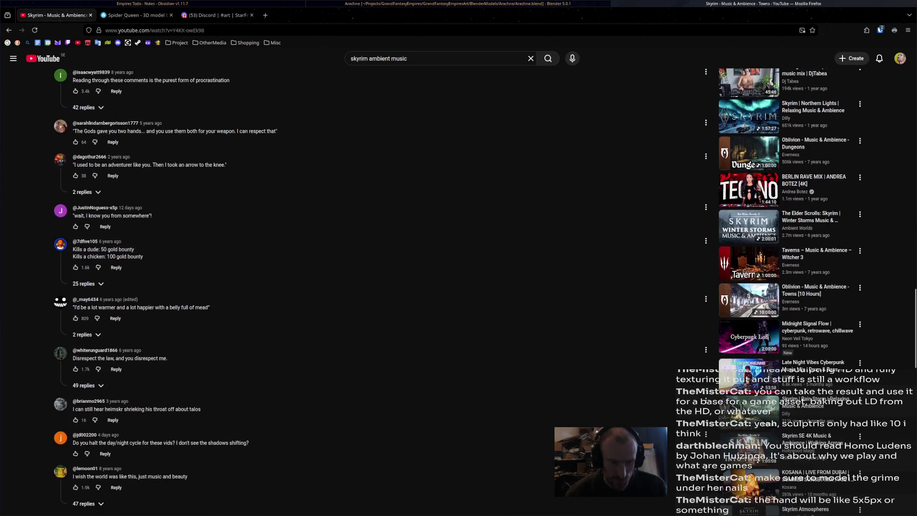
scroll(334, 287, down, 2)
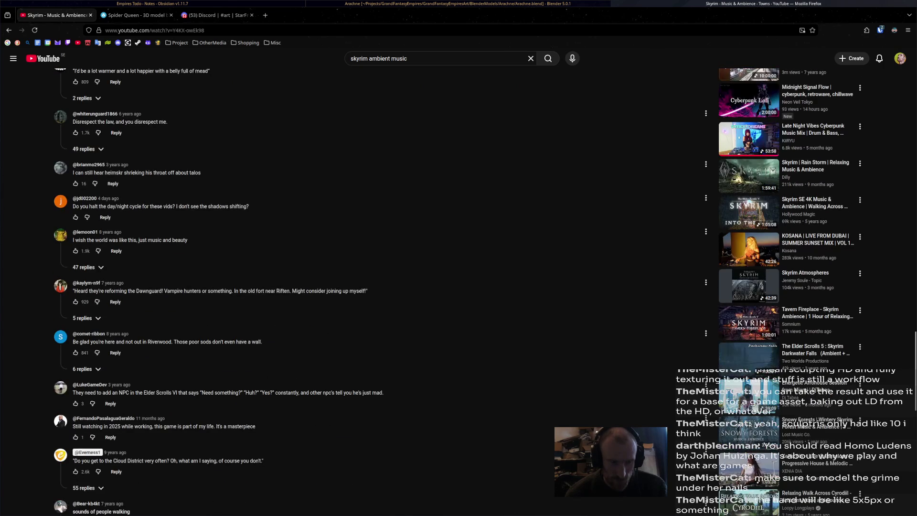
scroll(334, 286, down, 5)
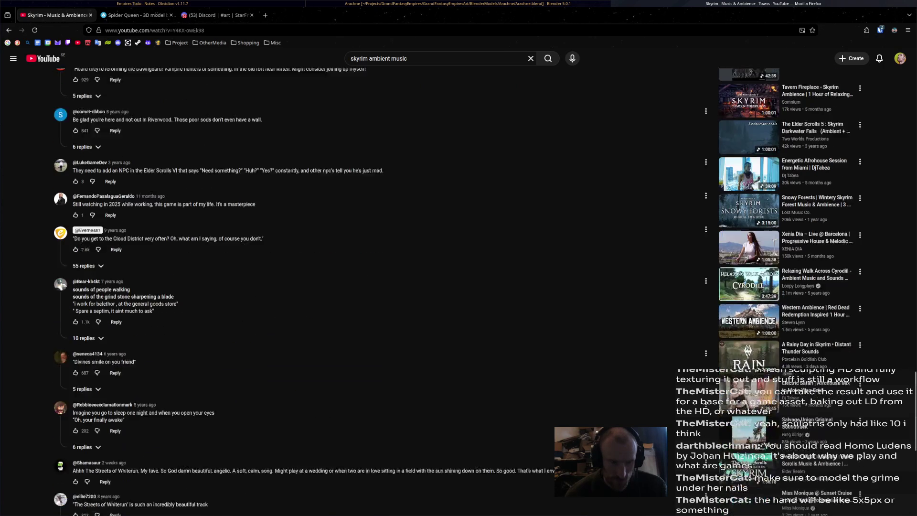
scroll(335, 286, down, 3)
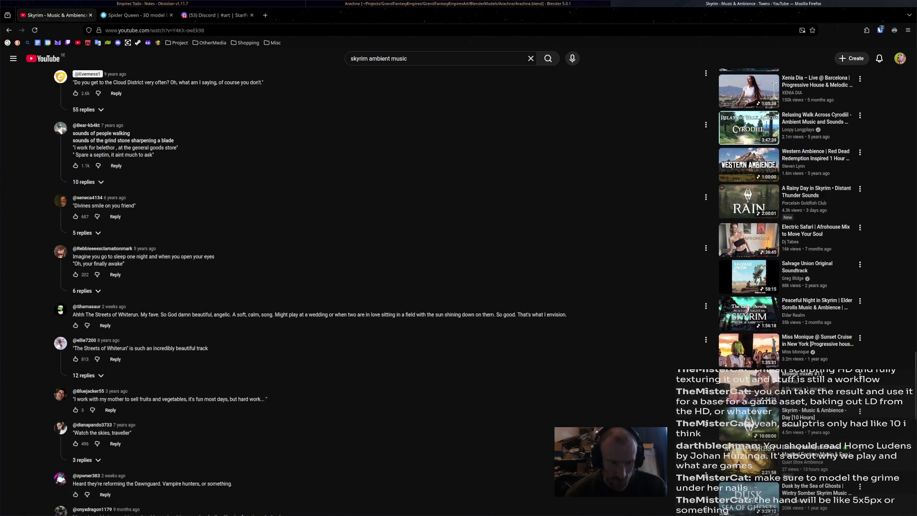
scroll(334, 286, down, 4)
scroll(334, 286, down, 5)
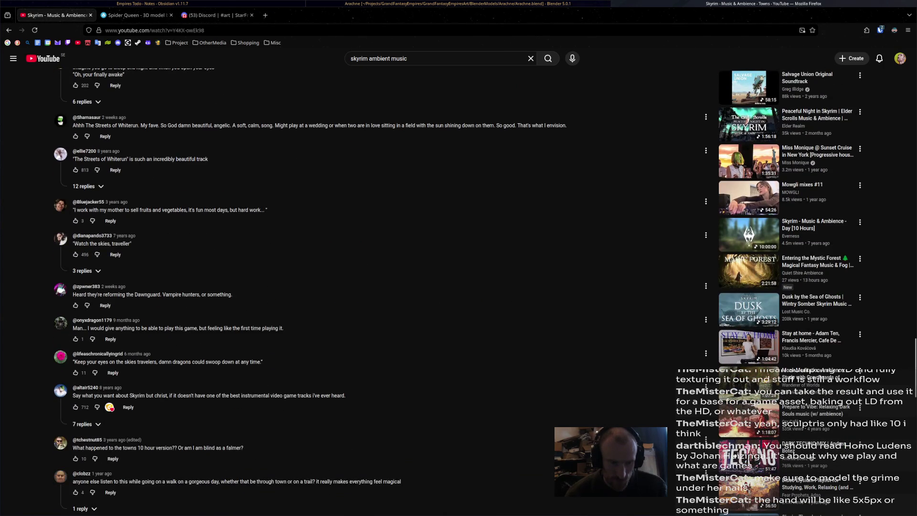
scroll(334, 286, down, 2)
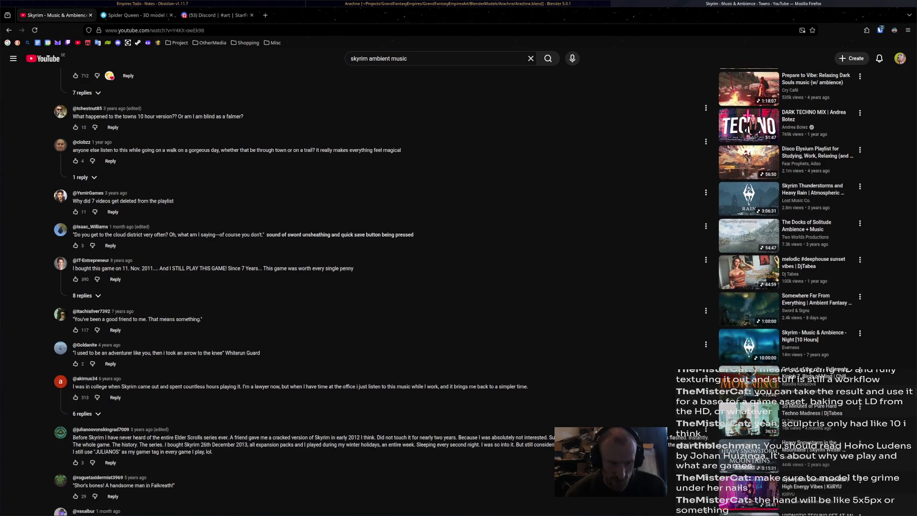
scroll(334, 286, down, 3)
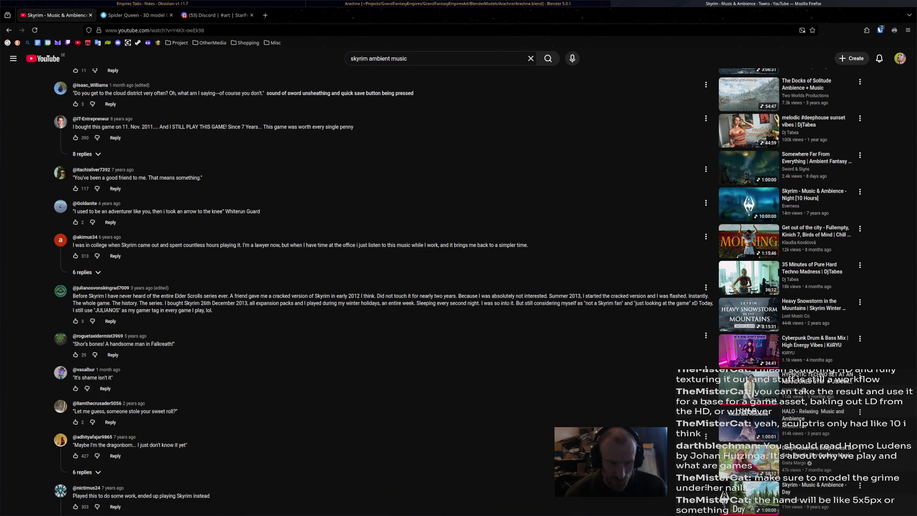
click(749, 351)
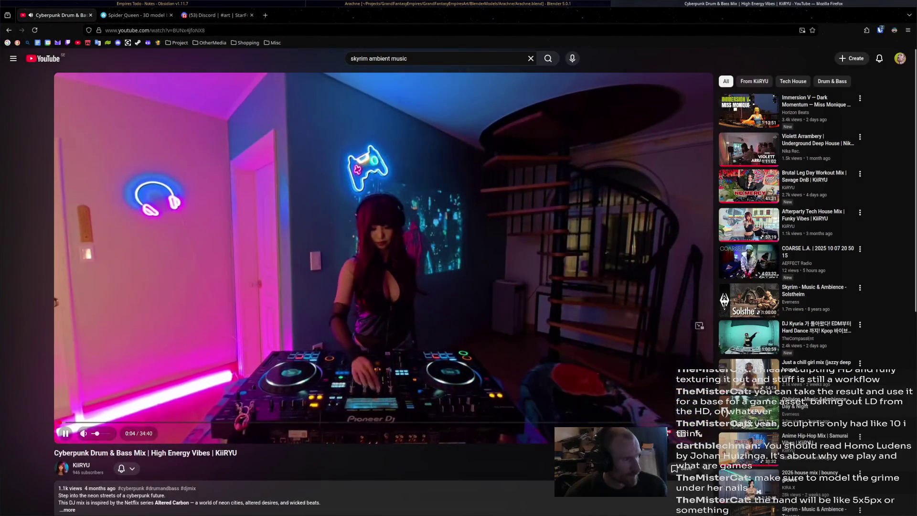
key(alt+Tab)
key(alt+Tab)
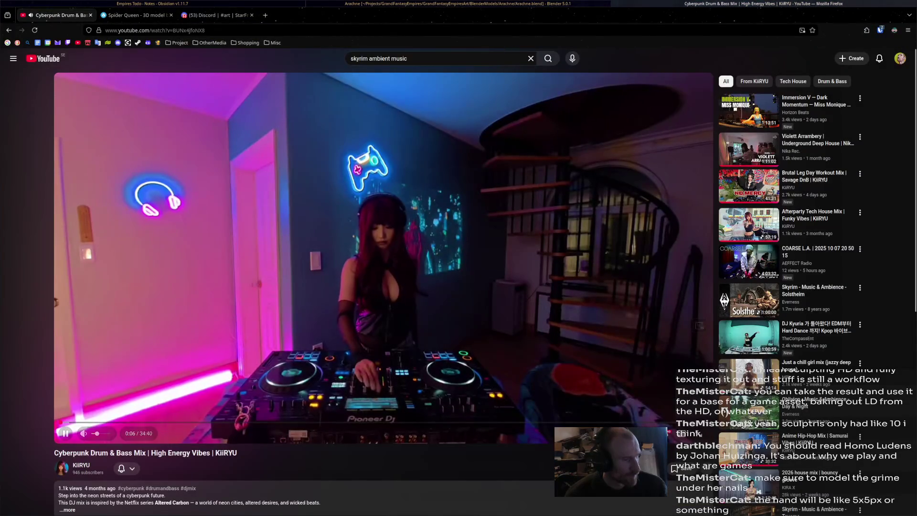
key(alt+Tab)
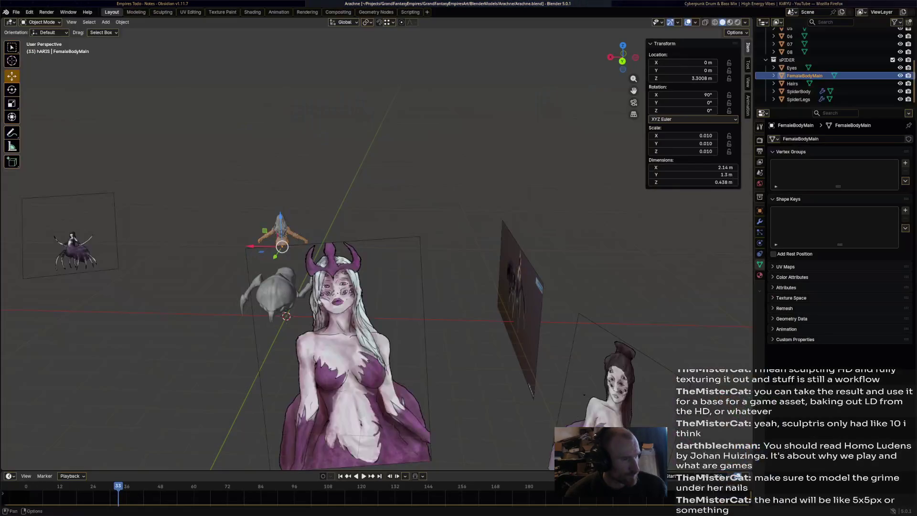
Select the Hairs object and browse the Add menu
mouse_move(668, 432)
middle_down()
mouse_move(549, 425)
mouse_move(549, 406)
mouse_move(506, 399)
middle_up()
click(356, 253)
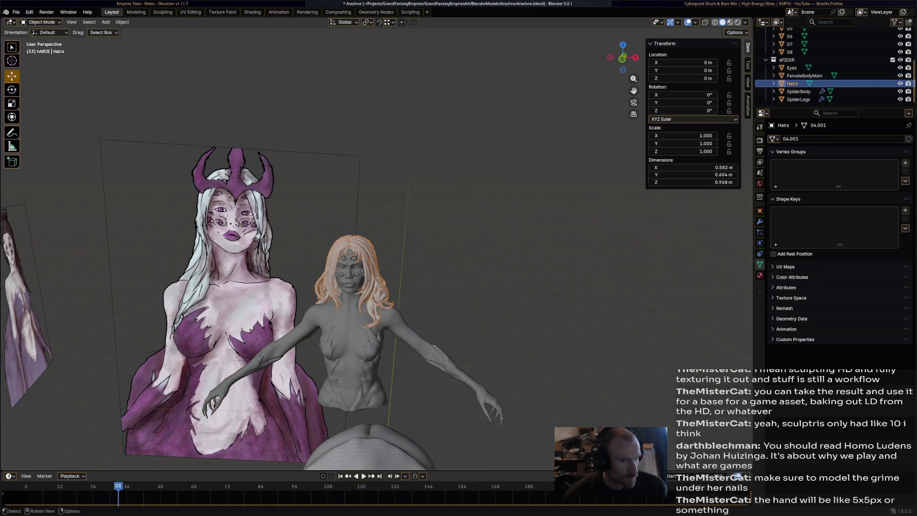
scroll(355, 253, up, 2)
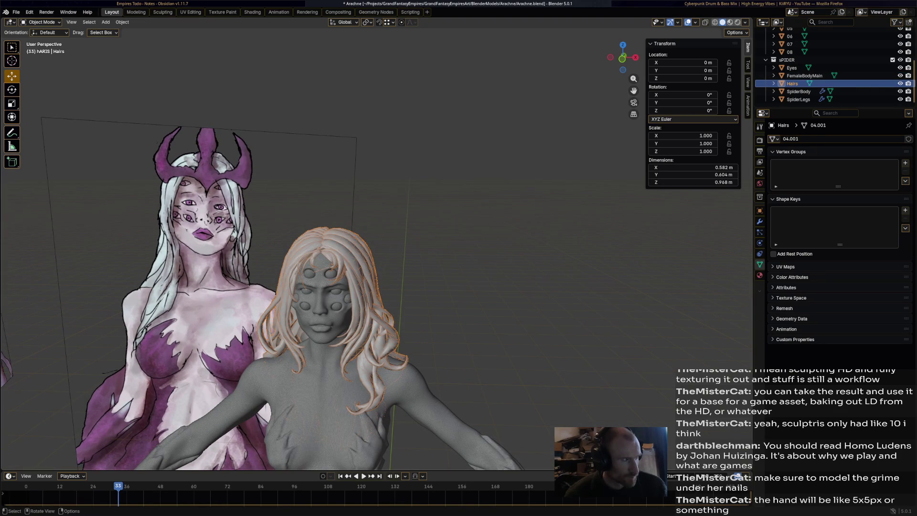
click(105, 21)
mouse_move(124, 31)
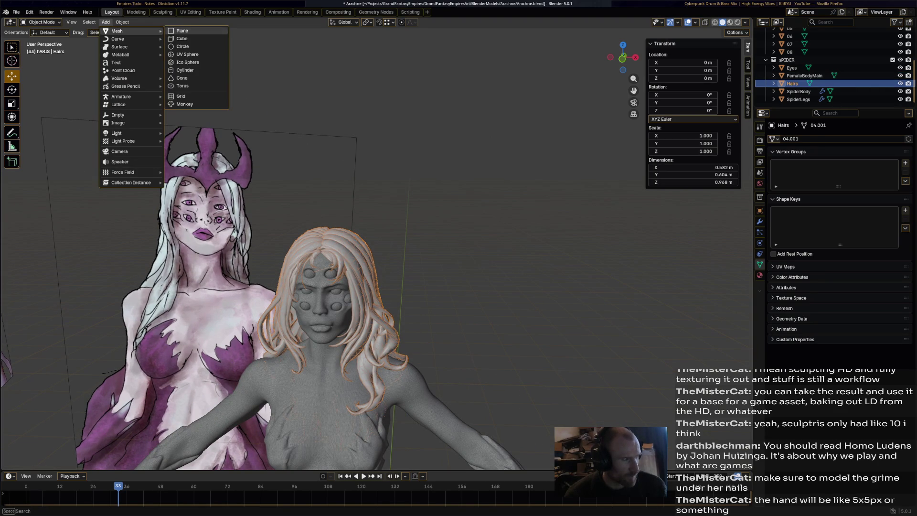
Orbit to a high rear angle and look through the Object menu
mouse_move(334, 239)
middle_down()
mouse_move(516, 198)
mouse_move(275, 209)
middle_up()
scroll(296, 229, up, 2)
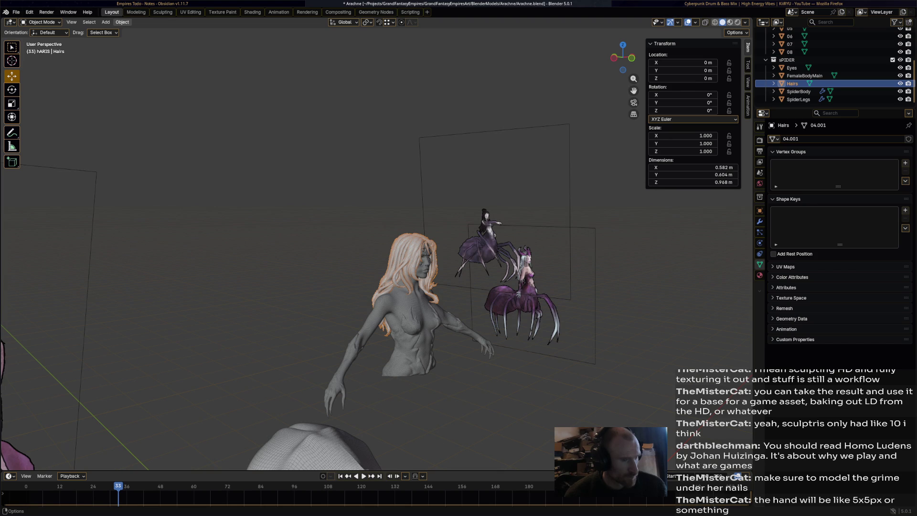
click(122, 22)
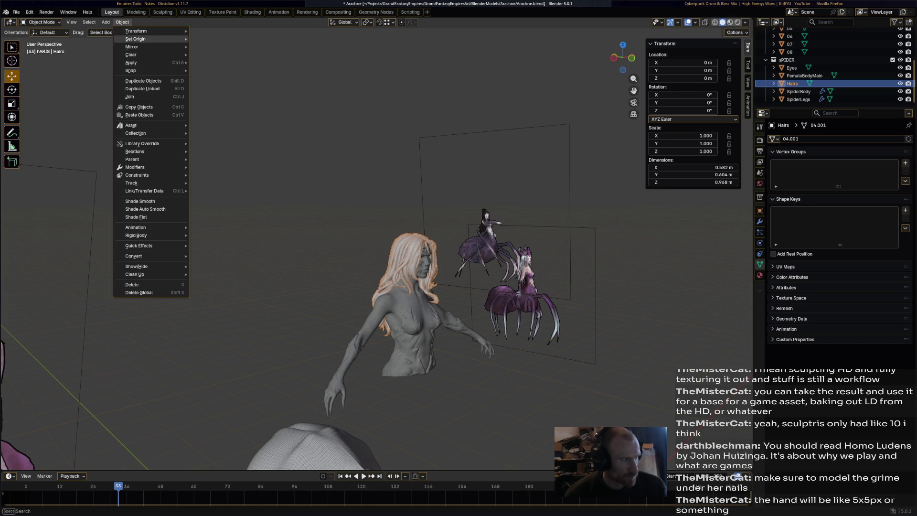
mouse_move(139, 39)
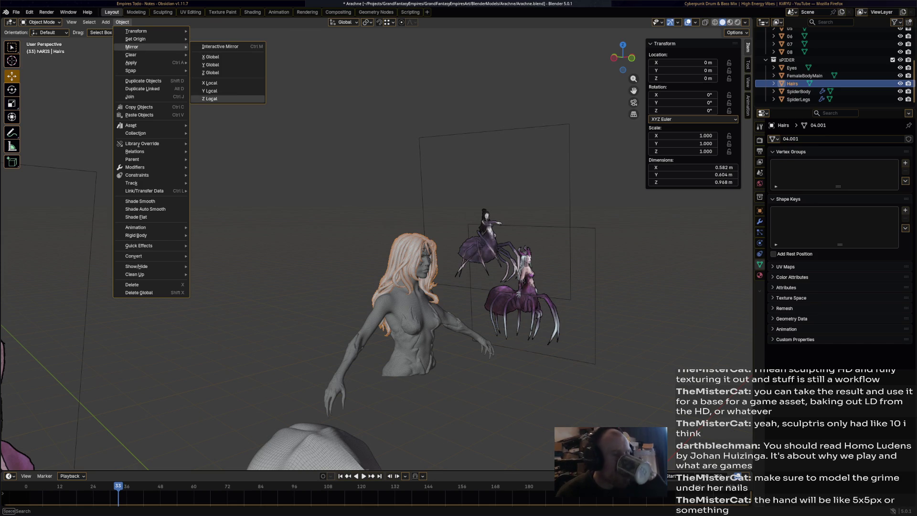
Reframe the view on the hair and bust, then show the Add > Mesh primitives list
middle_drag(286, 191, 468, 222)
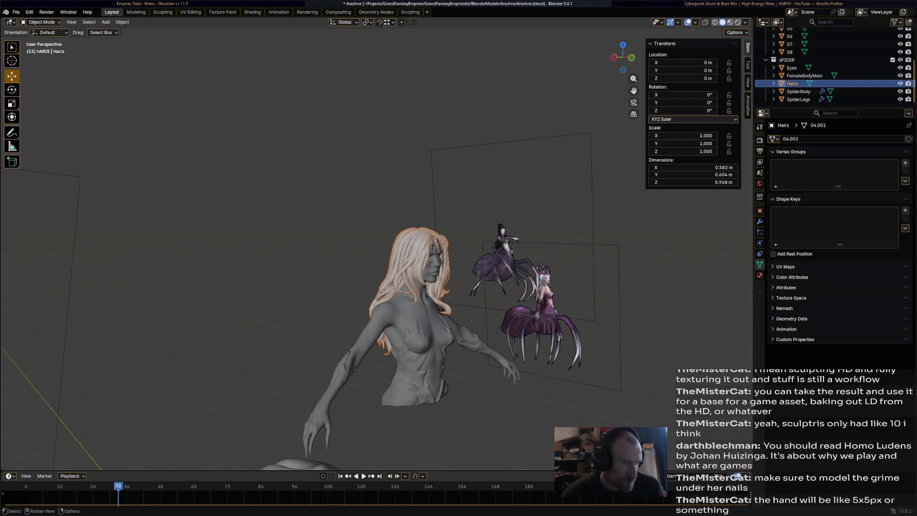
middle_drag(458, 239, 458, 160)
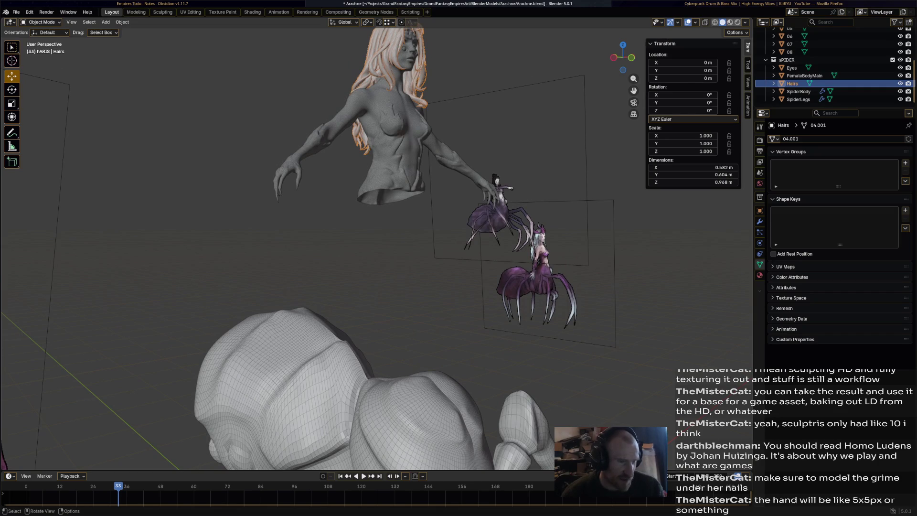
middle_drag(458, 238, 406, 170)
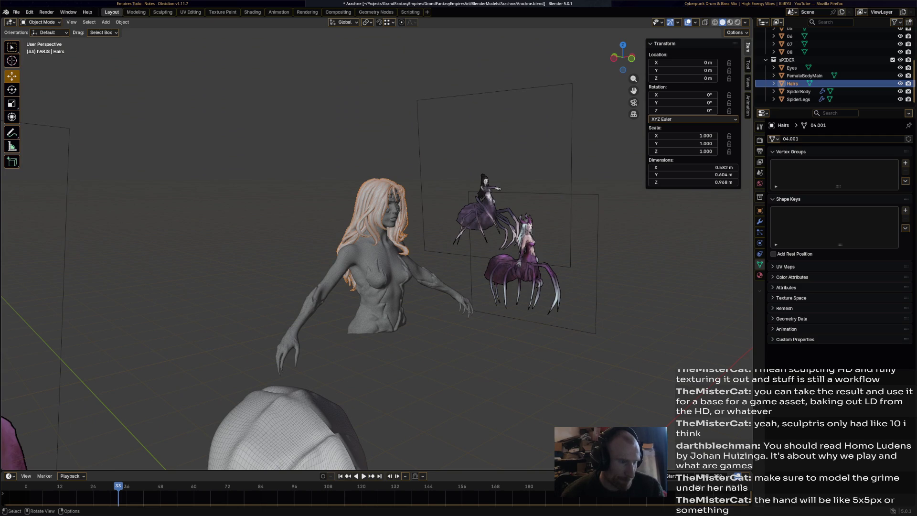
mouse_move(373, 334)
shift+middle_down()
mouse_move(372, 79)
mouse_move(373, 155)
mouse_move(745, 176)
mouse_move(745, 264)
mouse_move(748, 224)
shift+middle_up()
scroll(744, 264, up, 3)
scroll(748, 225, down, 4)
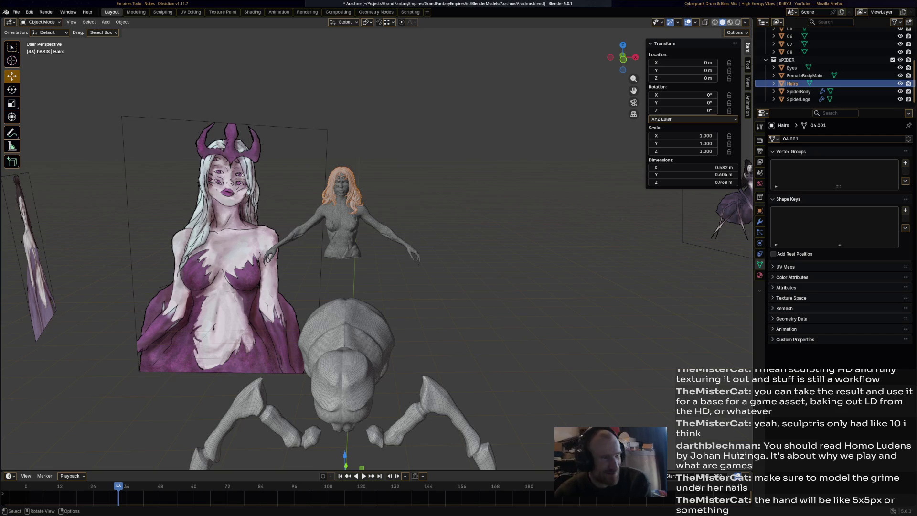
middle_drag(748, 225, 714, 217)
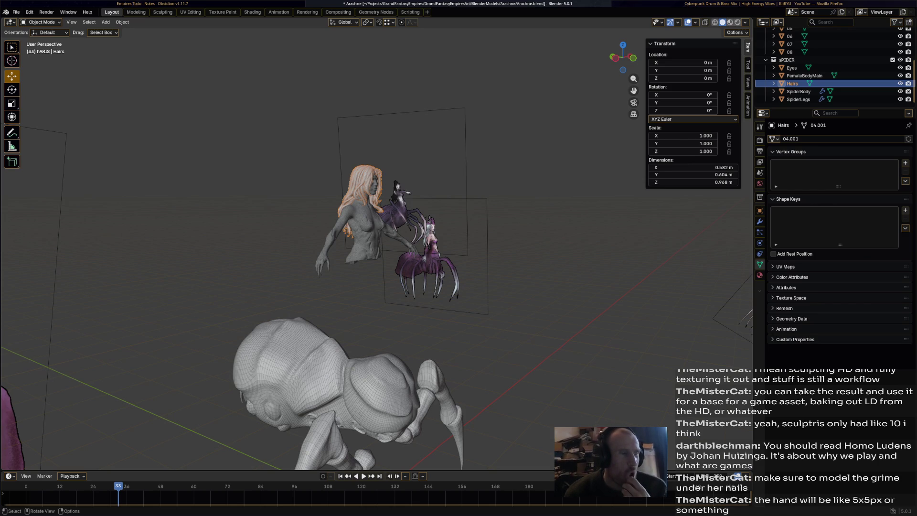
ctrl+middle_drag(372, 258, 373, 198)
click(106, 22)
mouse_move(120, 30)
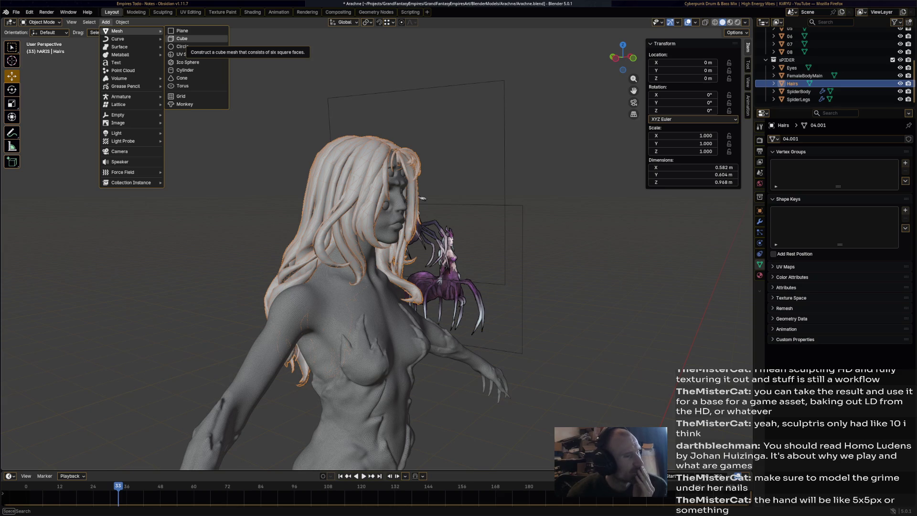
Add a cube, raise it along Z, shift it along X and shrink it to about 0.08 scale
click(182, 38)
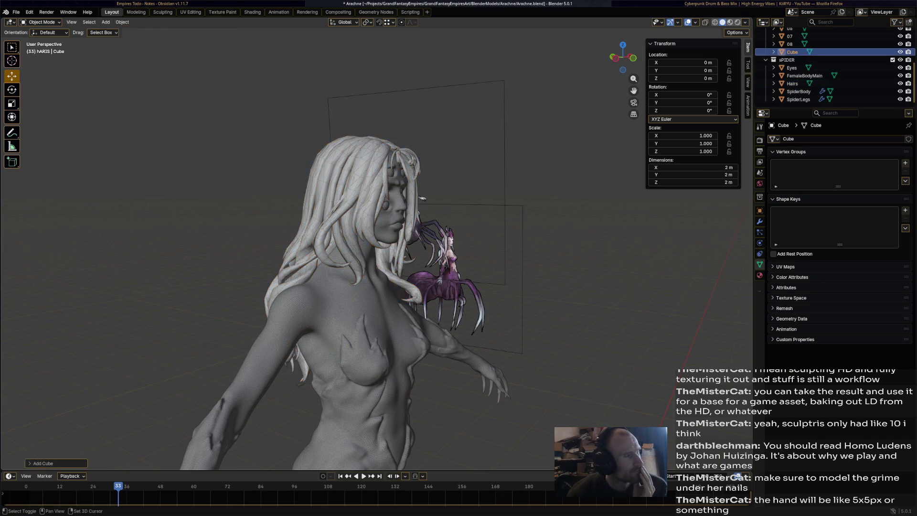
scroll(377, 239, down, 4)
mouse_move(377, 239)
middle_down()
mouse_move(386, 296)
mouse_move(378, 334)
middle_up()
key(g)
key(z)
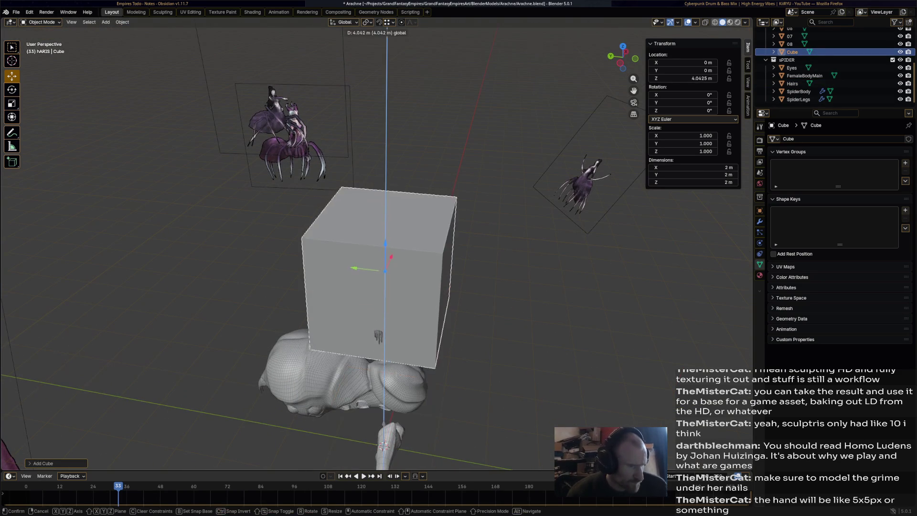
click(378, 336)
key(g)
key(x)
click(485, 230)
key(s)
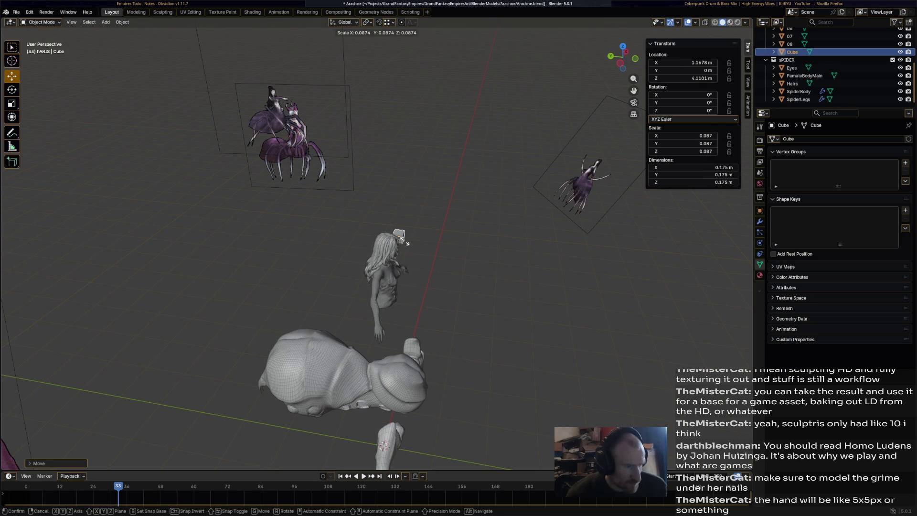
click(406, 234)
Nudge the small cube further left along X
scroll(405, 234, up, 1)
mouse_move(402, 234)
middle_down()
mouse_move(419, 229)
mouse_move(461, 258)
middle_up()
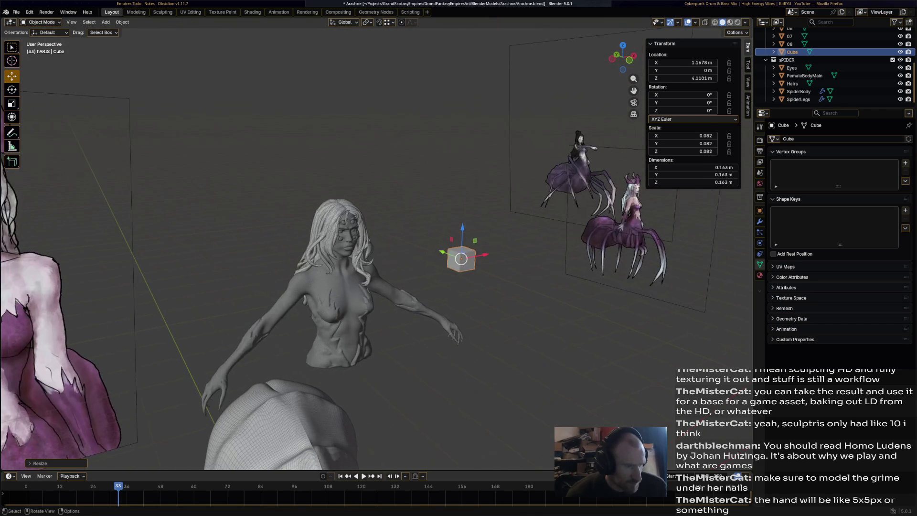
key(g)
click(422, 260)
key(g)
key(x)
click(395, 263)
Raise the cube to head height and place it just above the head
drag(376, 233, 376, 168)
drag(401, 197, 380, 198)
middle_drag(380, 197, 315, 239)
key(g)
key(y)
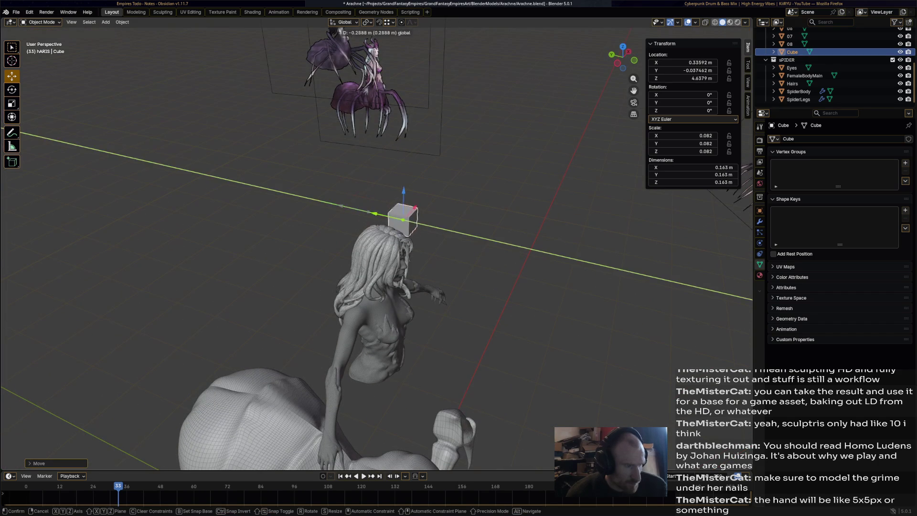
key(y)
key(x)
click(437, 239)
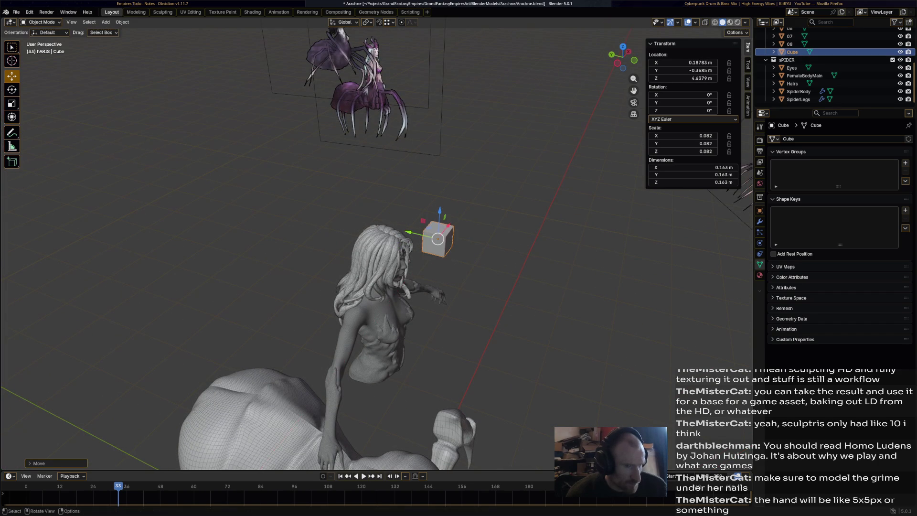
Show the cube's modifier properties and the list of modifiers to add
click(759, 221)
click(807, 138)
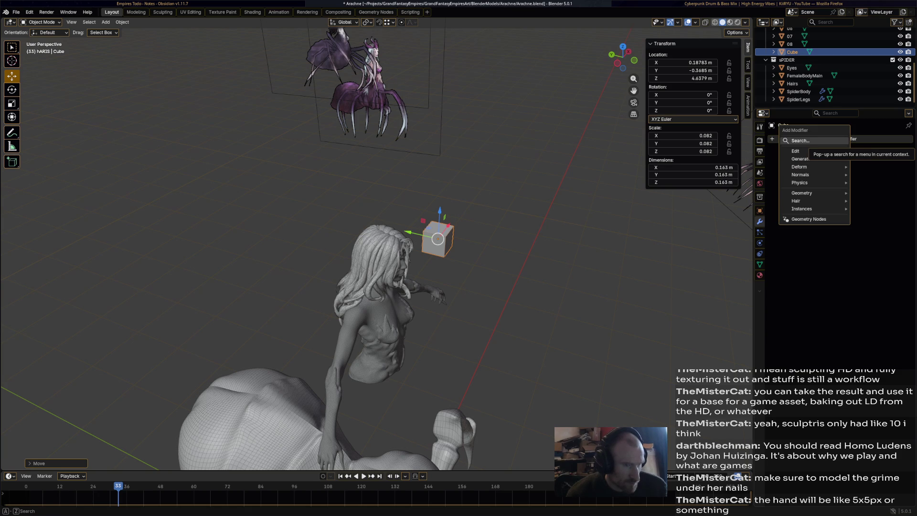
middle_drag(477, 286, 563, 280)
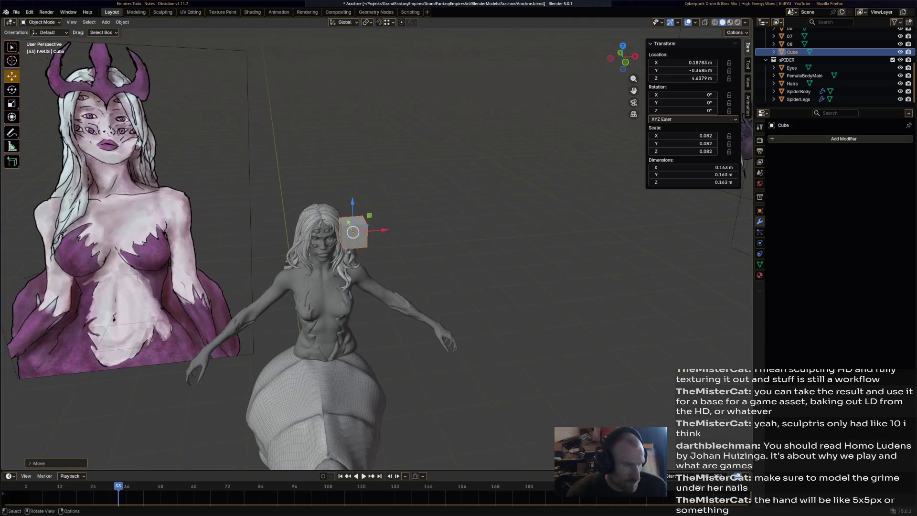
scroll(377, 253, up, 2)
Set the cube's Location X to 0 to centre it on the head
click(683, 62)
text(x)
key(Return)
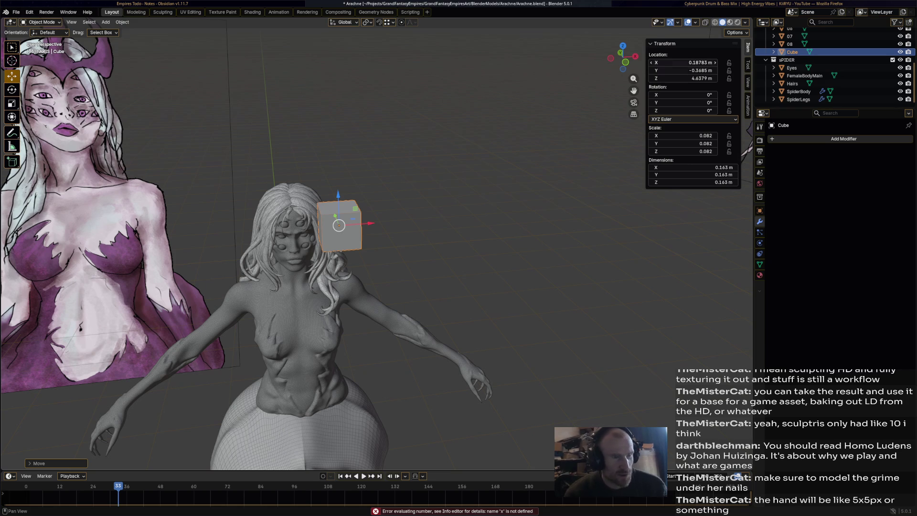
click(683, 63)
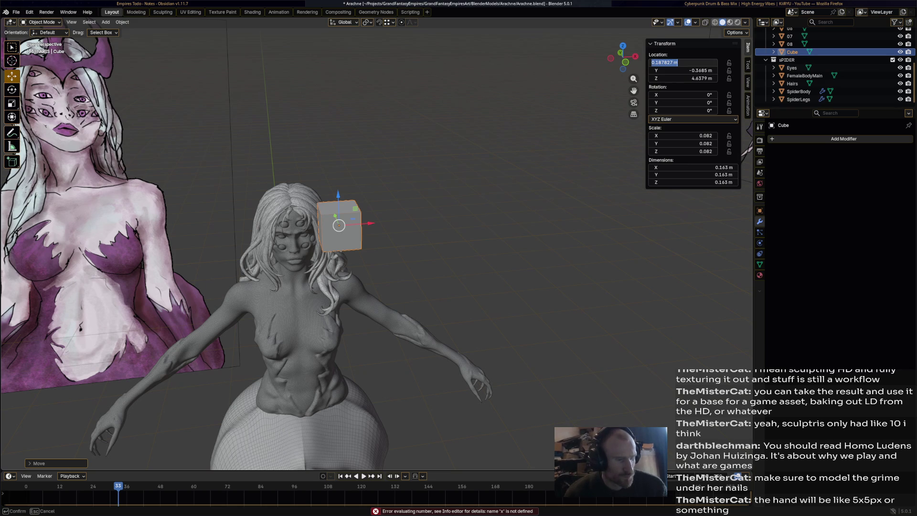
text(0)
key(Return)
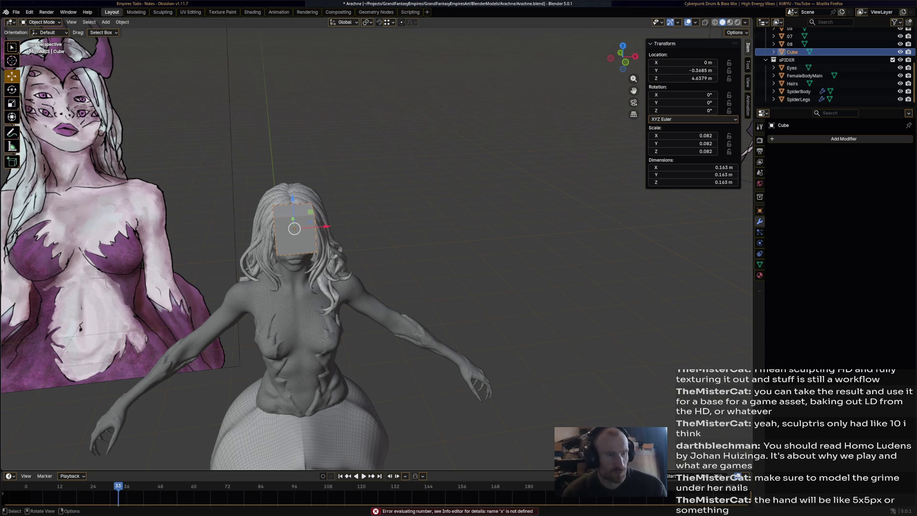
Save Arachne.blend, move the Cube into the sPIDER collection, and save again
key(ctrl+s)
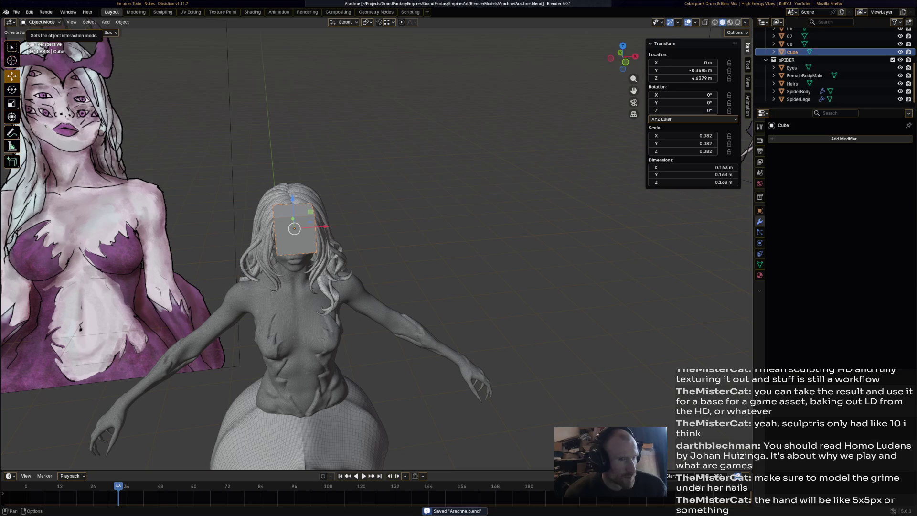
click(843, 52)
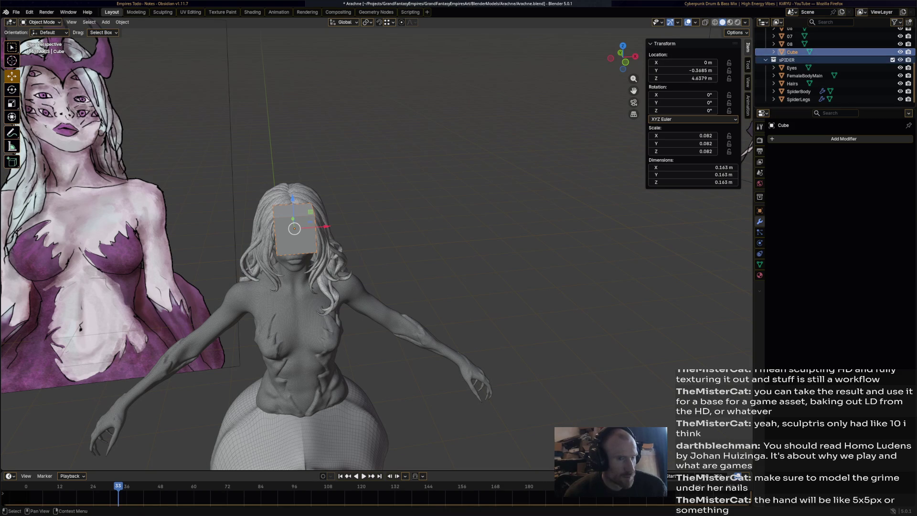
drag(791, 52, 794, 60)
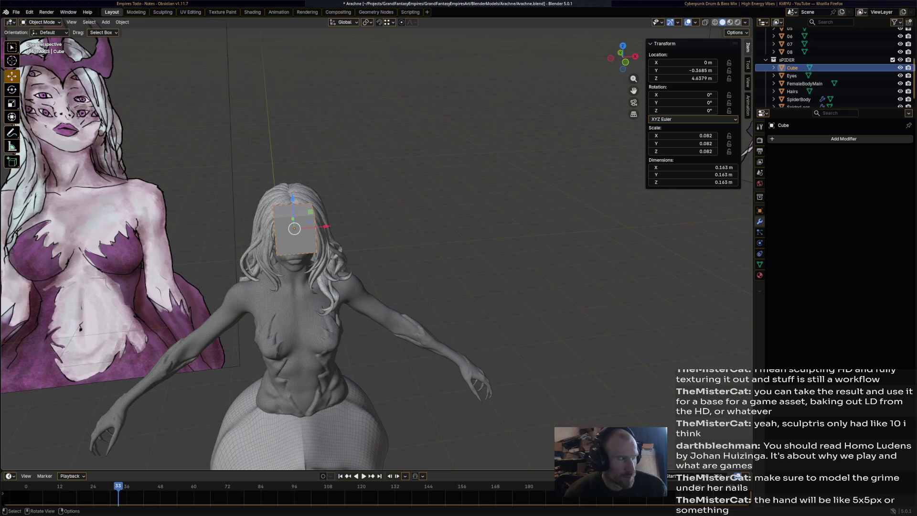
key(ctrl+s)
middle_drag(334, 238, 391, 234)
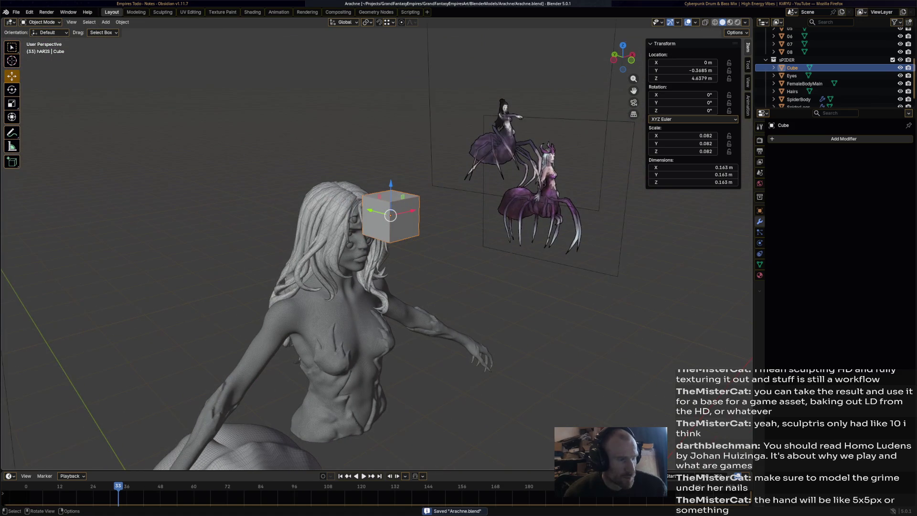
scroll(377, 248, up, 1)
click(41, 22)
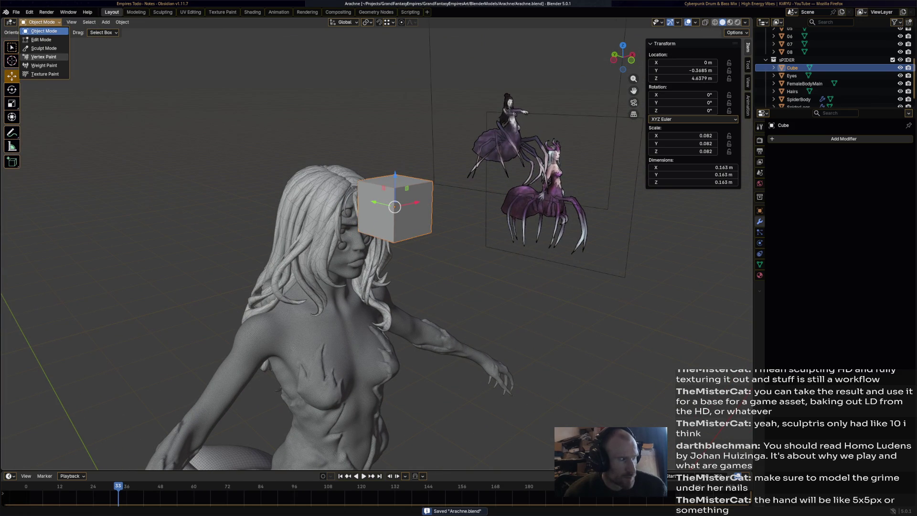
In Sculpt Mode, enable Dyntopo on the cube, select the Clay brush, then return to Object Mode
click(44, 48)
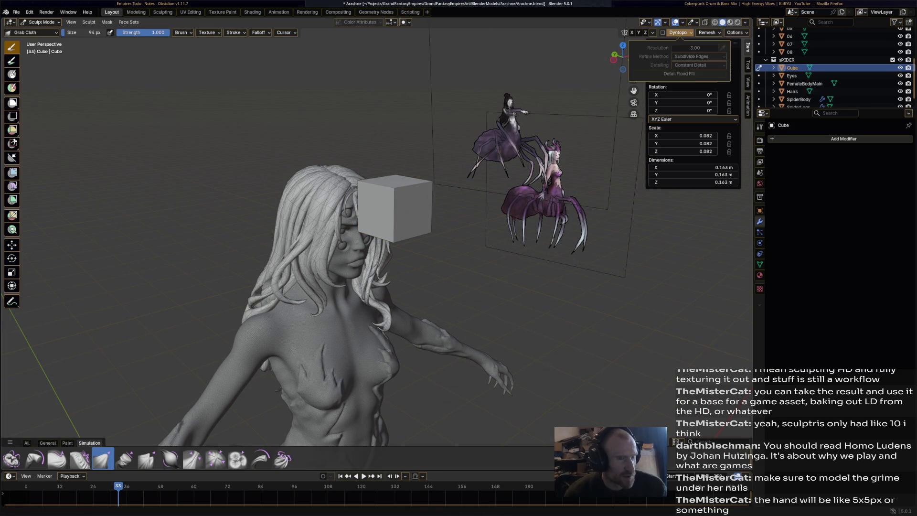
key(ctrl+d)
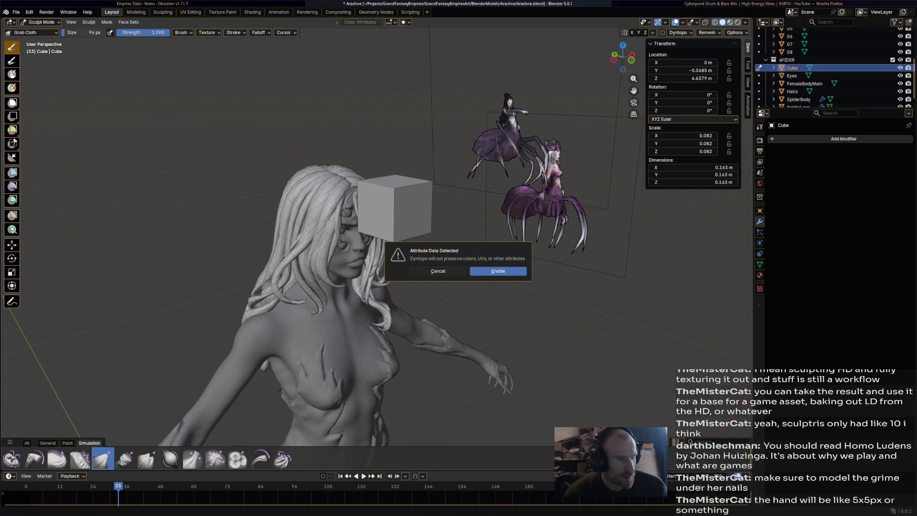
click(499, 272)
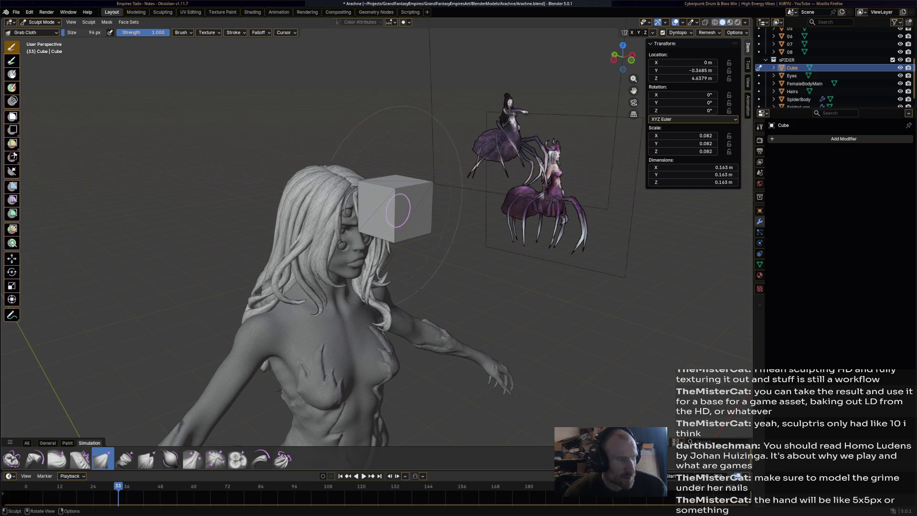
click(27, 442)
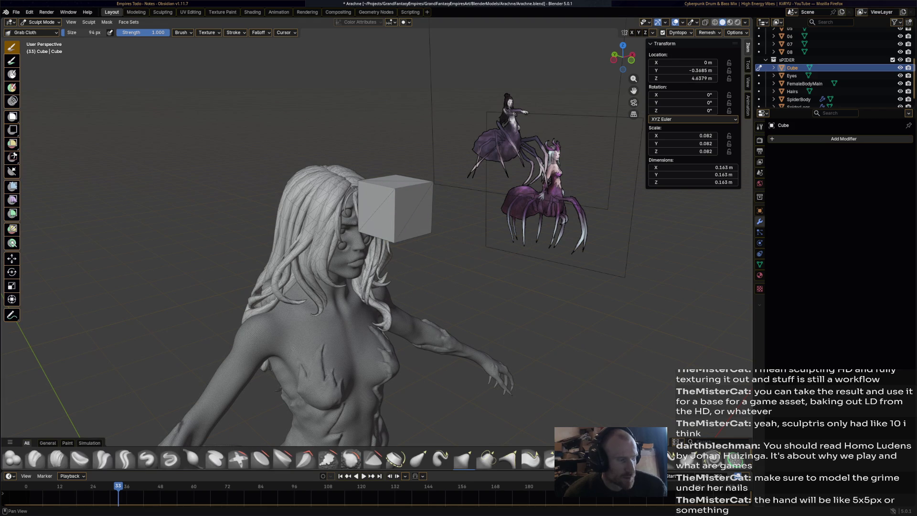
click(35, 458)
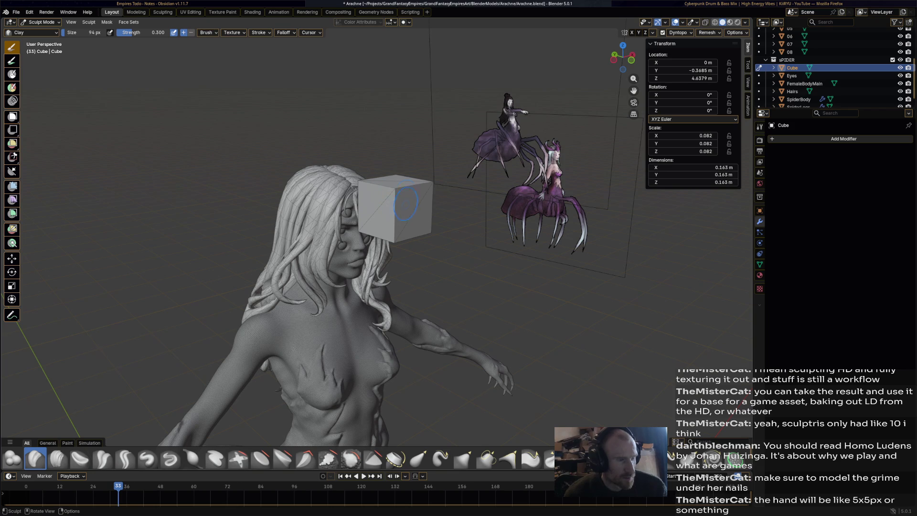
mouse_move(433, 218)
middle_down()
mouse_move(327, 326)
mouse_move(255, 203)
mouse_move(333, 205)
middle_up()
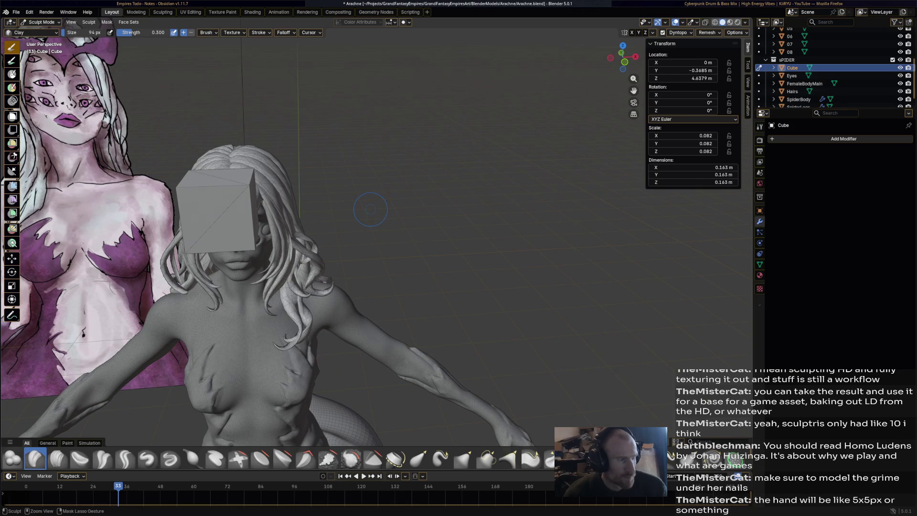
key(ctrl+Tab)
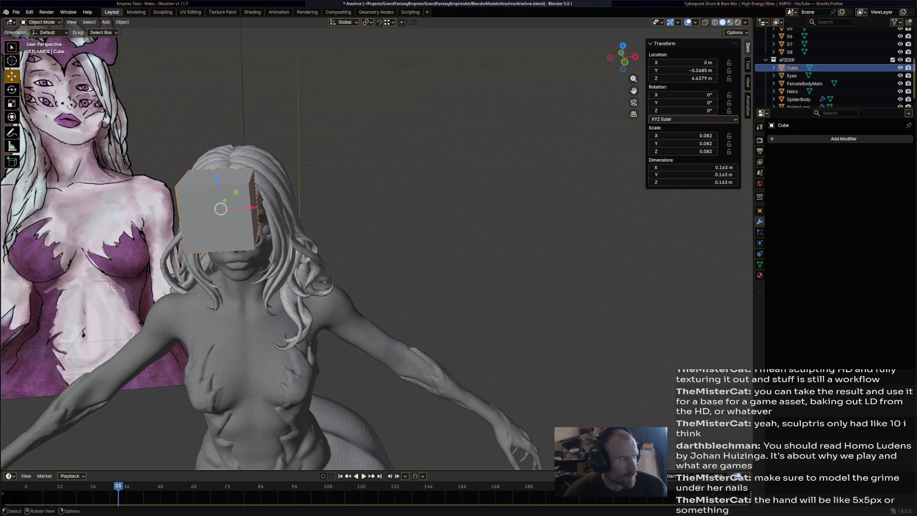
Enter Edit Mode on the cube and shift its mesh along Y and then X
click(41, 22)
click(43, 40)
key(KP_Decimal)
middle_drag(458, 258, 363, 258)
key(g)
key(y)
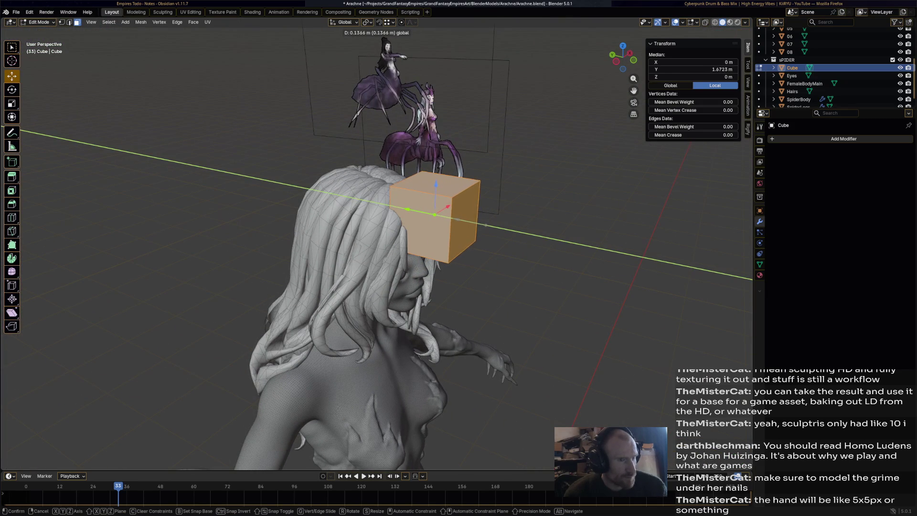
key(Return)
mouse_move(459, 258)
middle_down()
mouse_move(429, 306)
mouse_move(420, 287)
middle_up()
scroll(420, 287, down, 3)
key(g)
key(x)
key(Return)
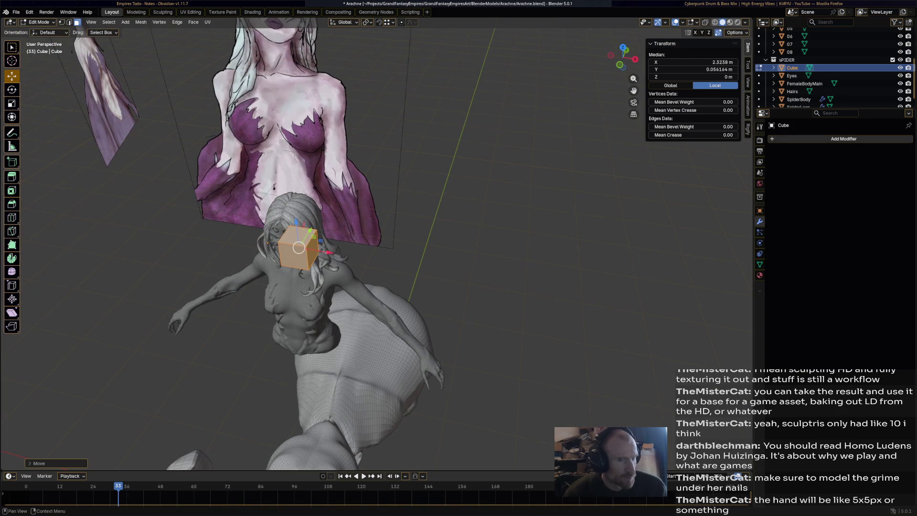
Add a Mirror modifier to the cube and slide the mesh along X
click(843, 139)
mouse_move(841, 153)
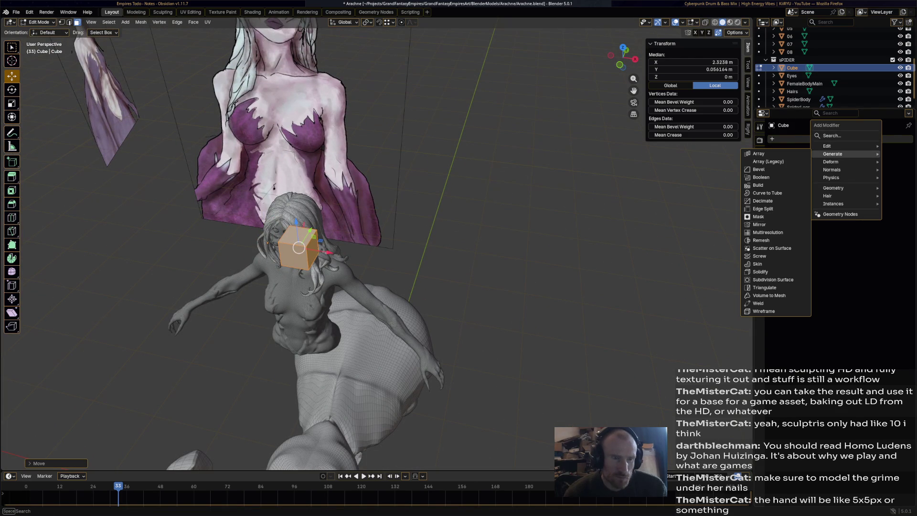
click(759, 224)
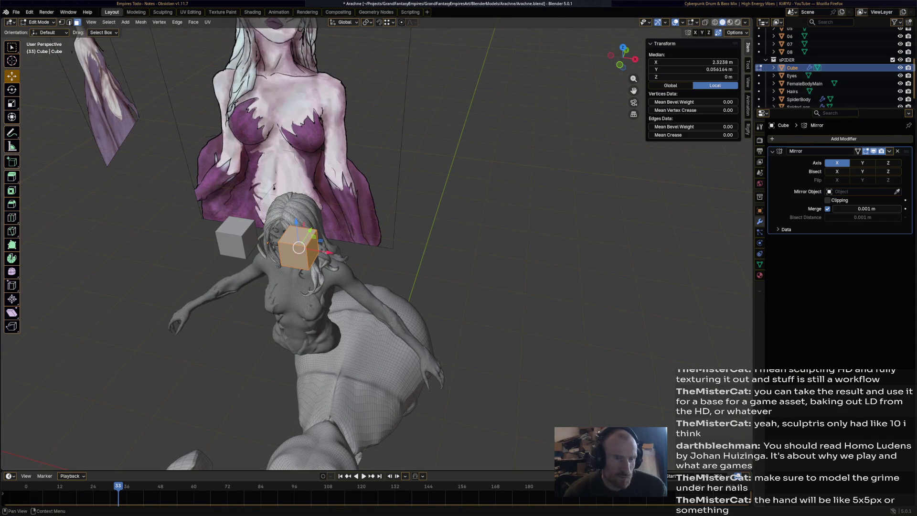
key(g)
key(x)
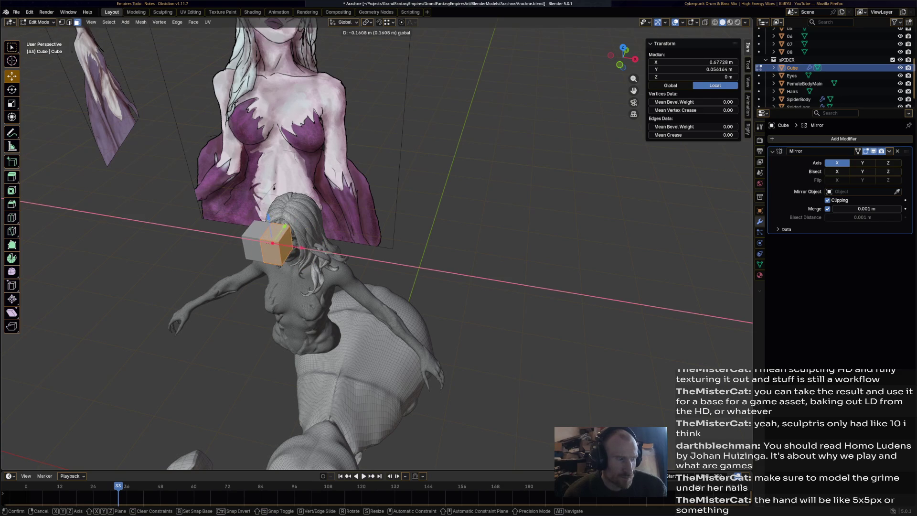
key(Return)
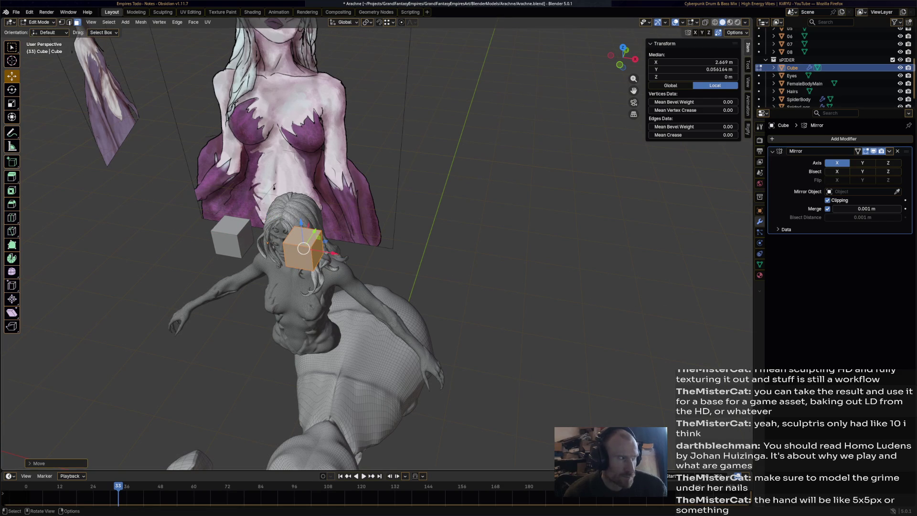
Delete only the cube's inner face, undoing an accidental vertex deletion first
key(alt+a)
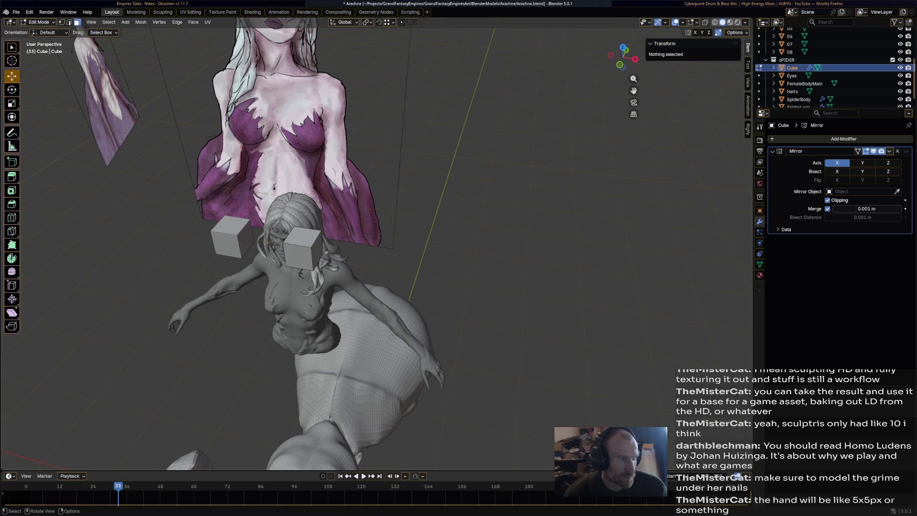
middle_drag(306, 248, 342, 237)
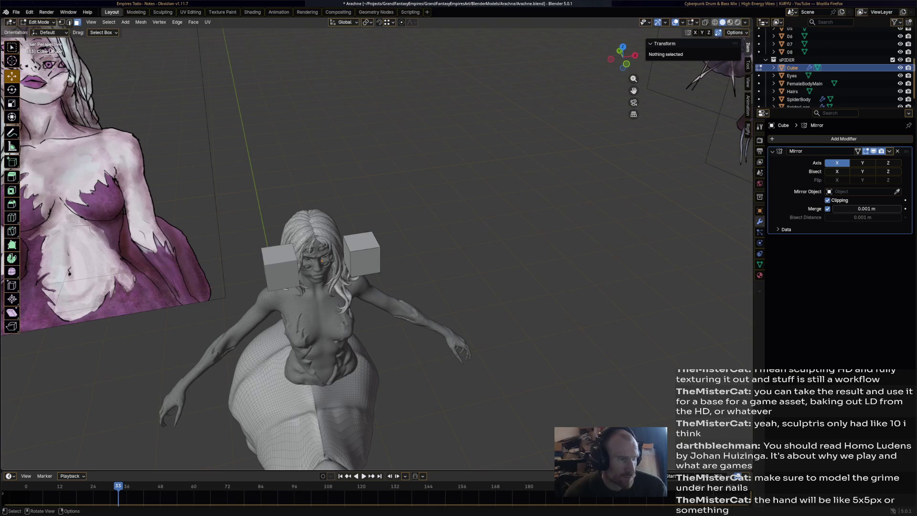
click(343, 237)
key(x)
click(315, 256)
key(ctrl+z)
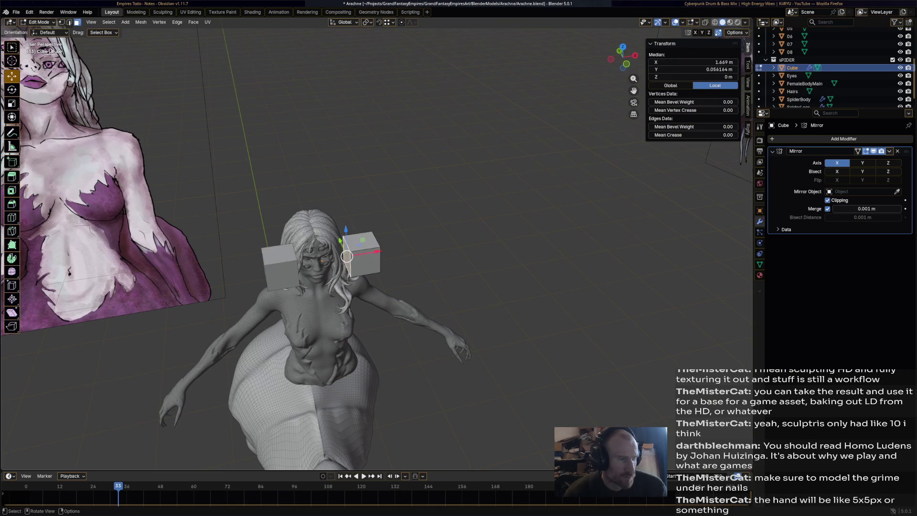
key(x)
click(318, 292)
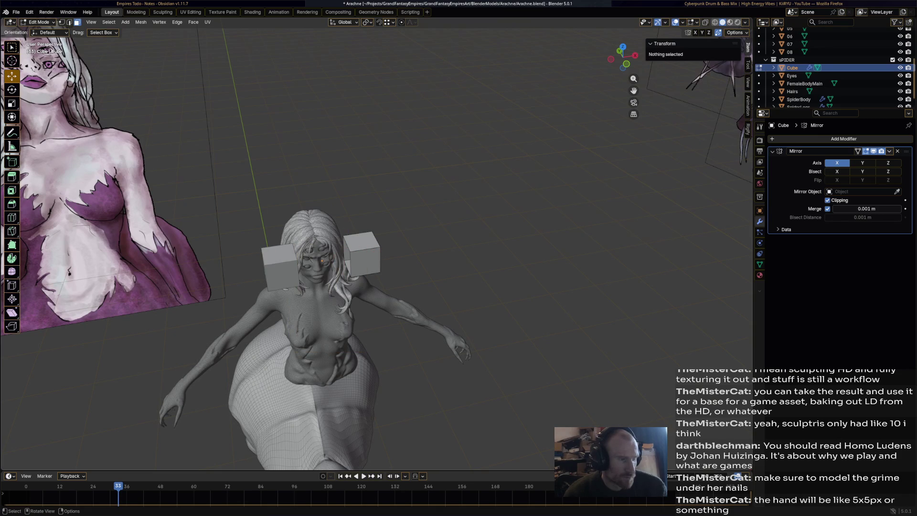
Select the whole mesh and move it inward along X so the mirrored halves meet
key(a)
key(g)
key(x)
click(365, 253)
key(g)
key(x)
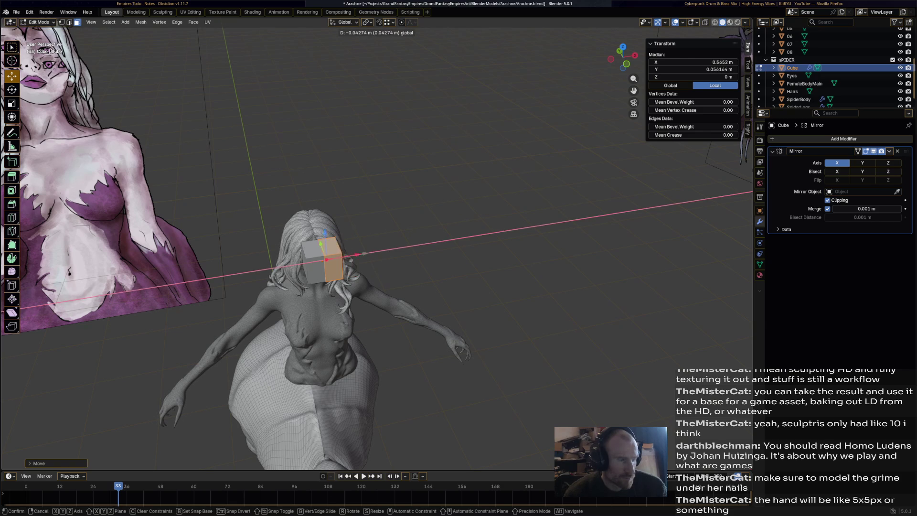
click(329, 257)
scroll(328, 259, up, 3)
middle_drag(328, 259, 328, 224)
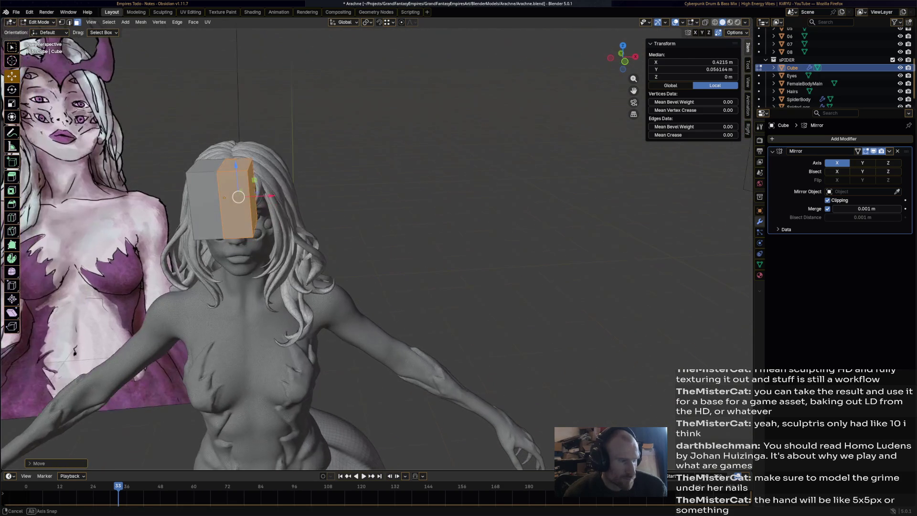
Slim the cube into a narrower block by moving its top and side faces
click(235, 165)
click(235, 165)
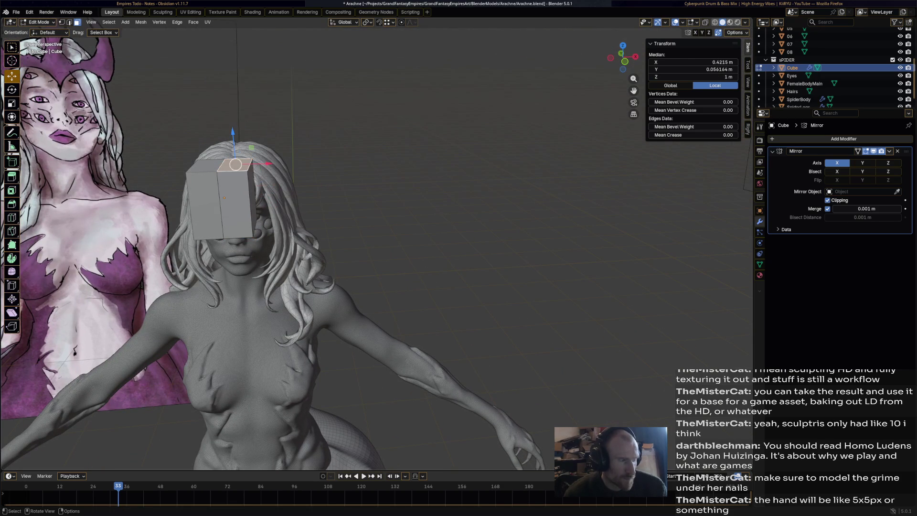
drag(232, 134, 238, 186)
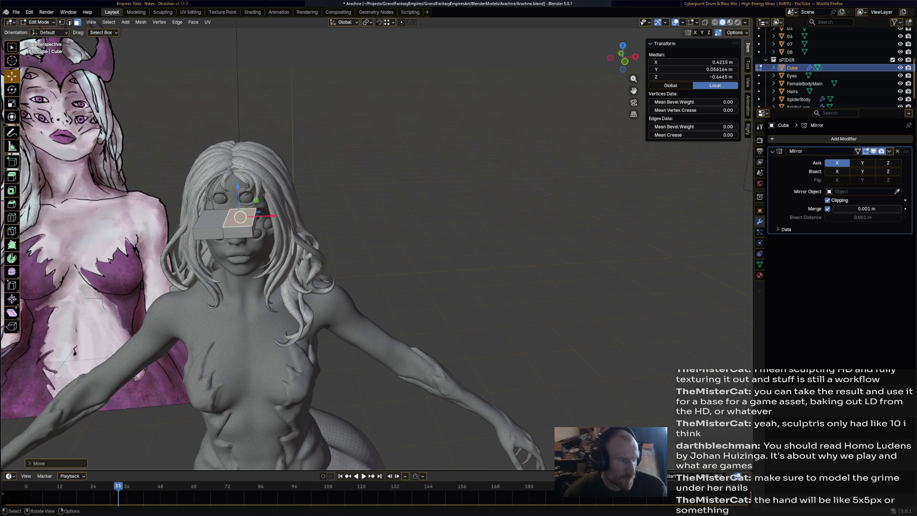
click(253, 229)
key(g)
key(x)
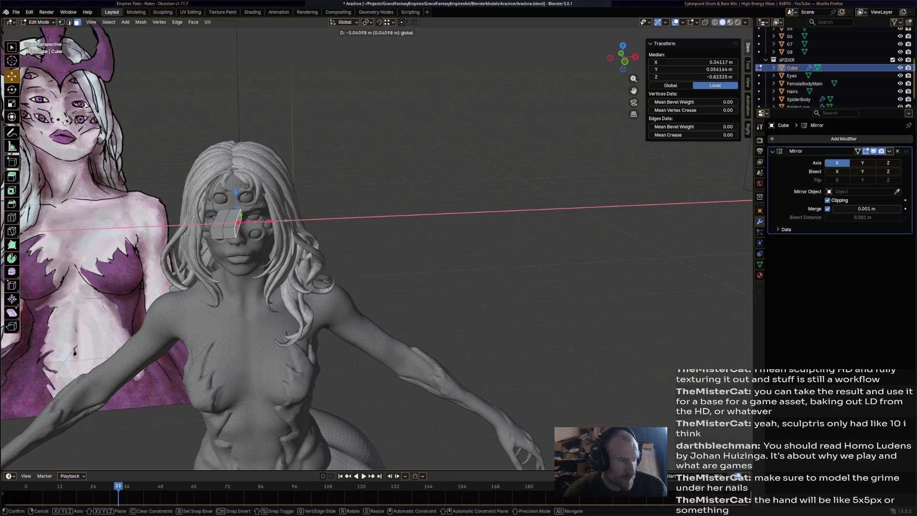
click(272, 221)
click(241, 222)
drag(231, 186, 231, 157)
mouse_move(231, 158)
middle_down()
mouse_move(153, 177)
mouse_move(229, 258)
middle_up()
click(239, 300)
drag(260, 285, 261, 286)
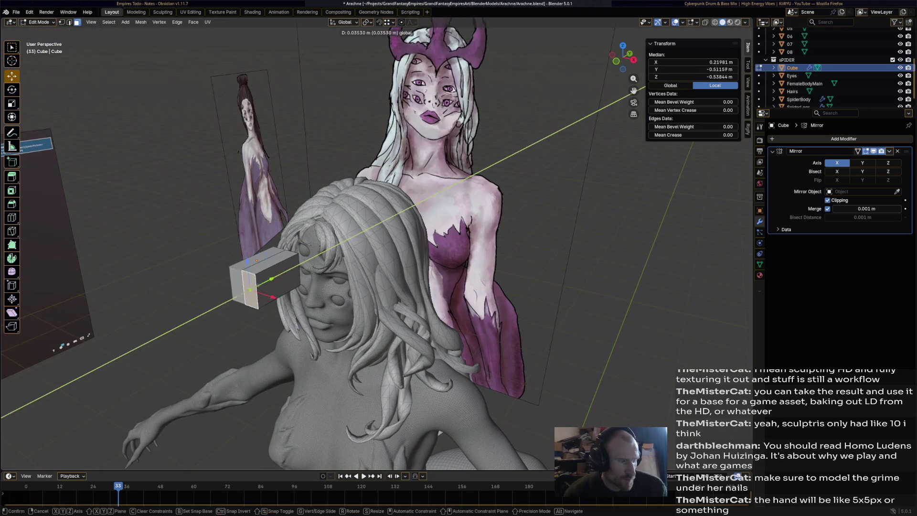
click(275, 279)
Extrude the top face upward twice, scaling each extrusion smaller into a tapered horn
click(282, 260)
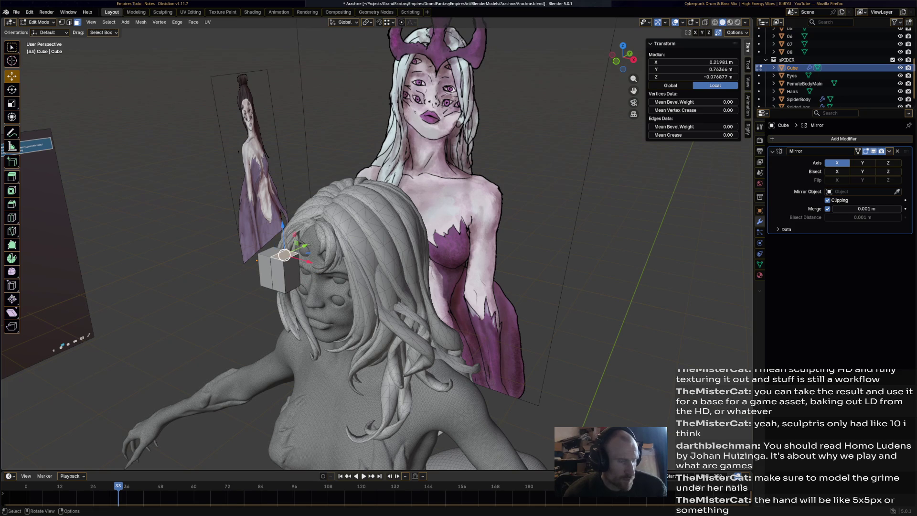
key(e)
click(282, 225)
key(s)
click(280, 220)
key(e)
click(278, 196)
key(s)
click(277, 194)
Bend the horn tip along the Y axis, then raise it along Z
middle_drag(278, 194, 334, 199)
key(g)
key(y)
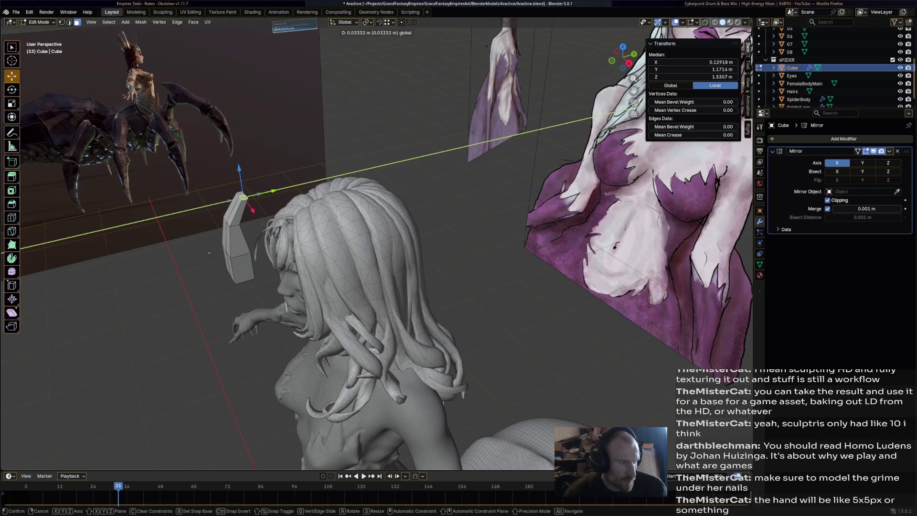
click(260, 193)
key(g)
key(z)
key(z)
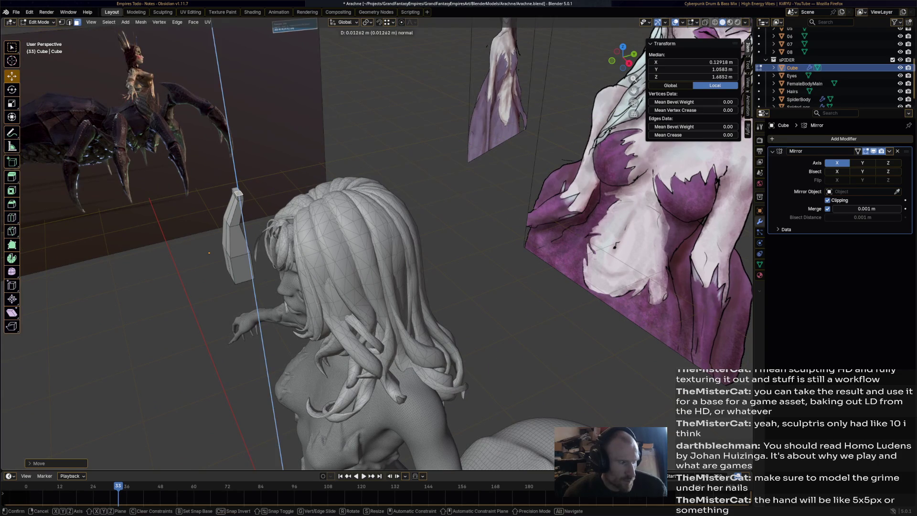
key(Return)
Extrude the tip further along Y, push it along its normal, and add a shrunken segment
key(e)
key(y)
click(260, 193)
key(g)
key(z)
key(z)
key(Return)
key(e)
key(s)
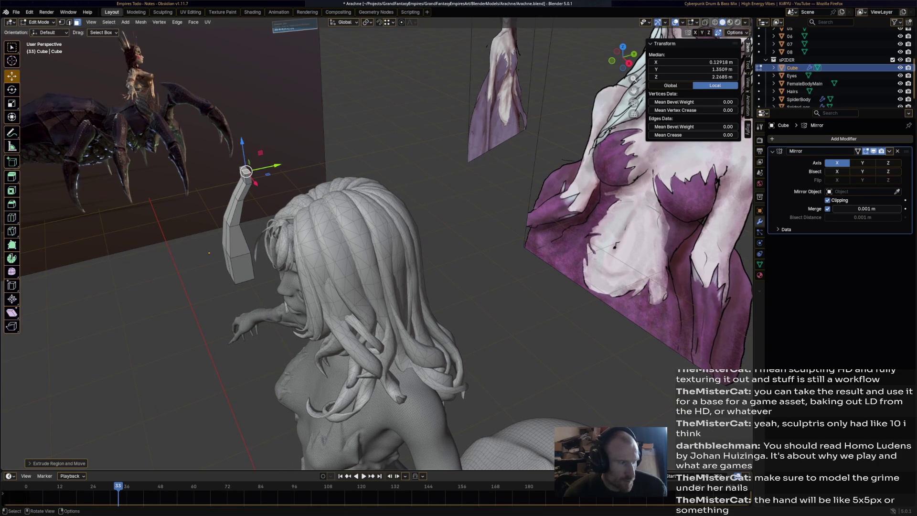
key(Return)
Extrude two more segments from the end face, shrinking the last one
middle_drag(269, 167, 224, 224)
key(e)
key(Return)
key(e)
key(s)
key(Return)
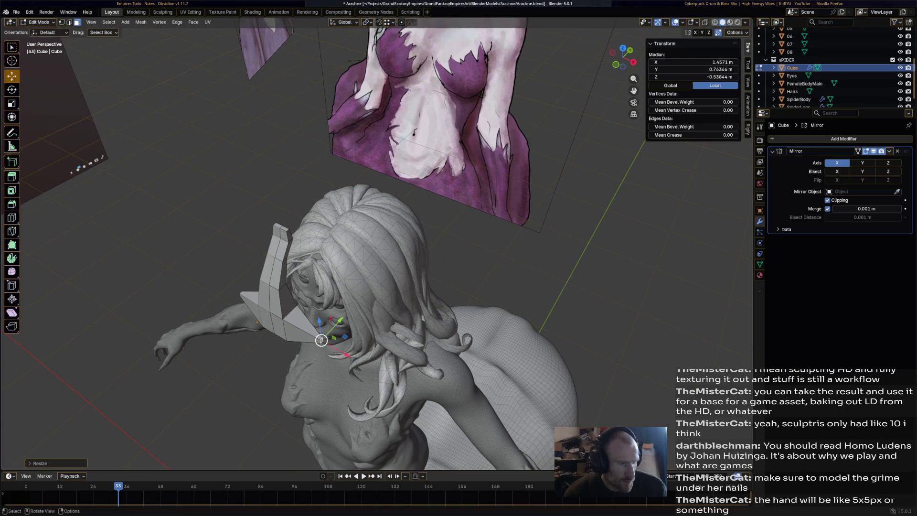
Shrink and reposition the end face, then extrude one more tapering segment up-left
drag(321, 340, 301, 327)
key(s)
key(Return)
key(g)
key(Return)
key(e)
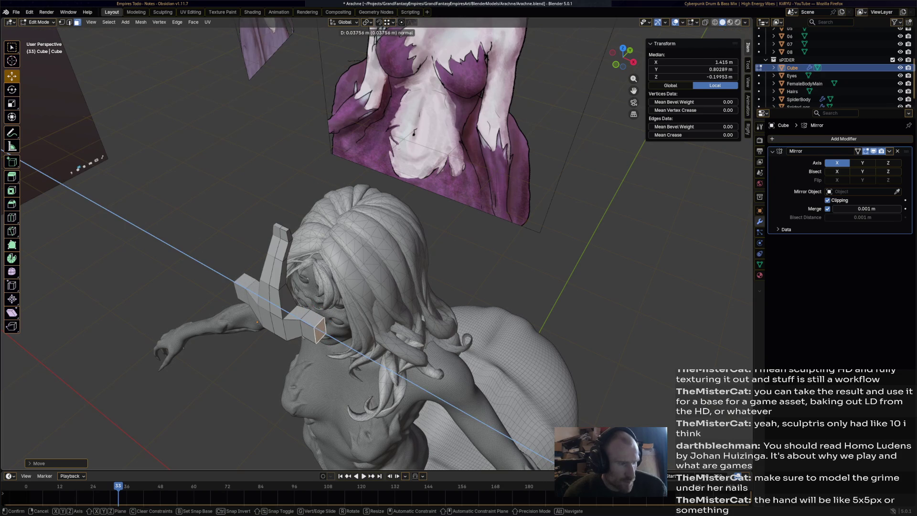
key(Return)
key(g)
key(Return)
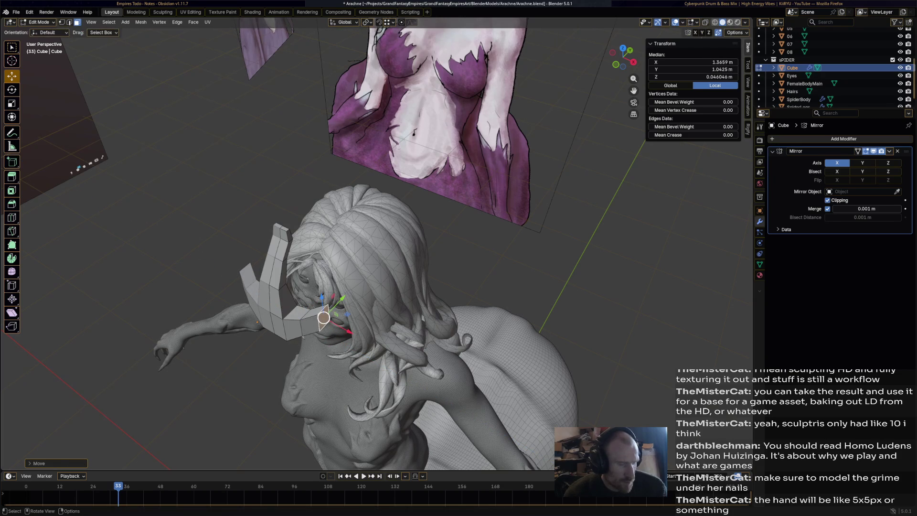
Select the whole linked crown piece and lift it up and along Y onto the head
key(l)
key(g)
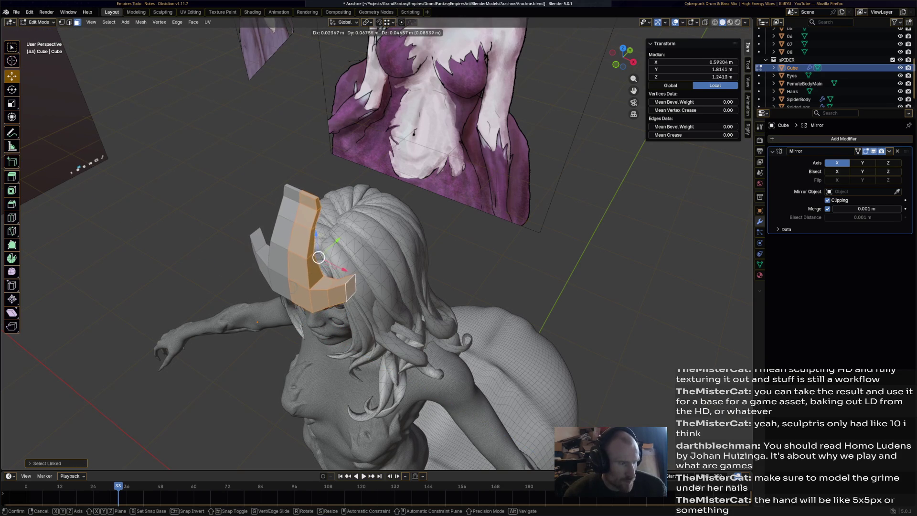
key(Return)
key(g)
key(y)
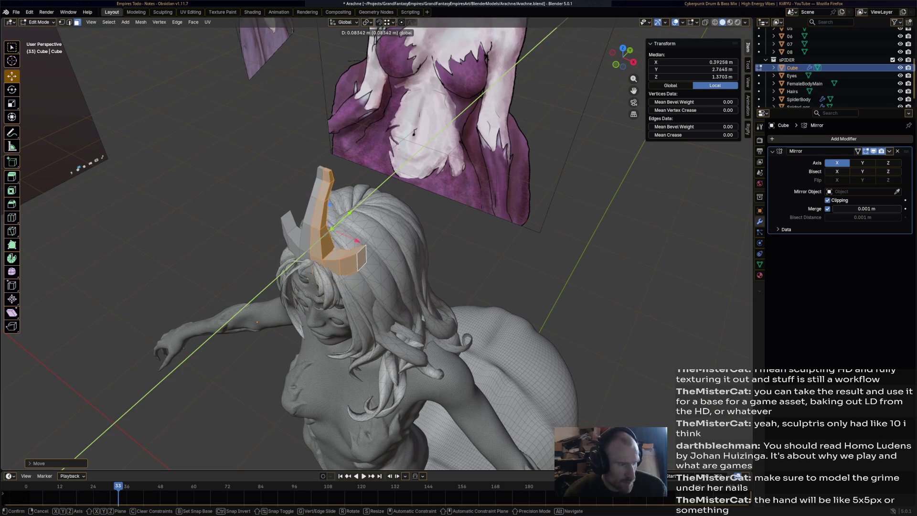
key(Return)
key(KP_1)
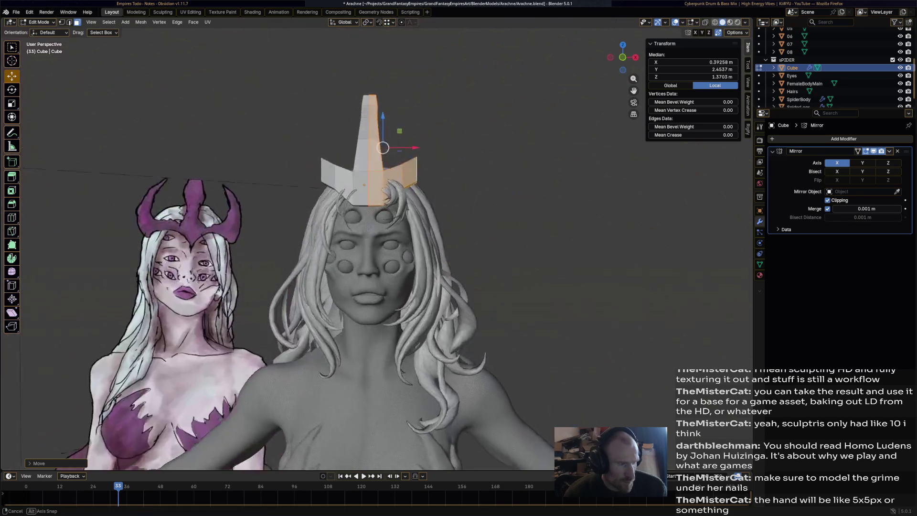
Extrude the small bottom face into a doubly shrunken segment and shift it along Y
scroll(324, 248, up, 3)
click(372, 176)
key(KP_8)
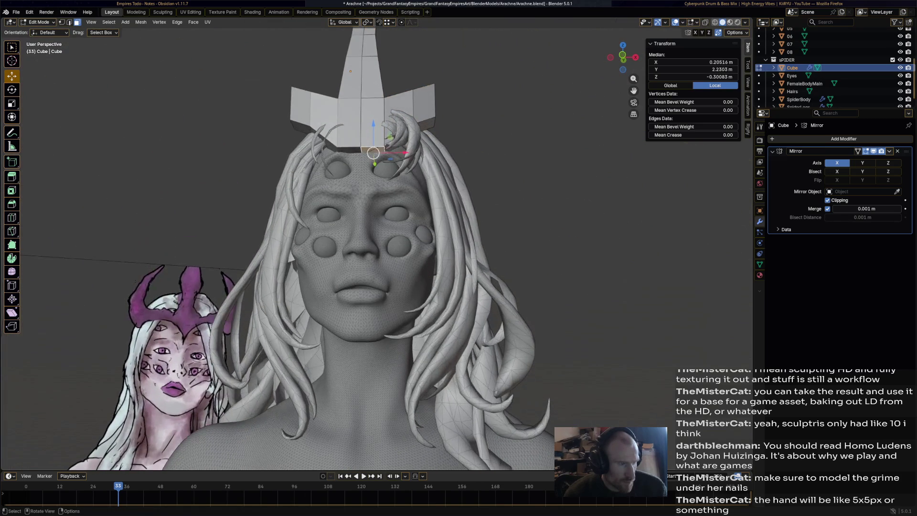
key(e)
key(Return)
key(s)
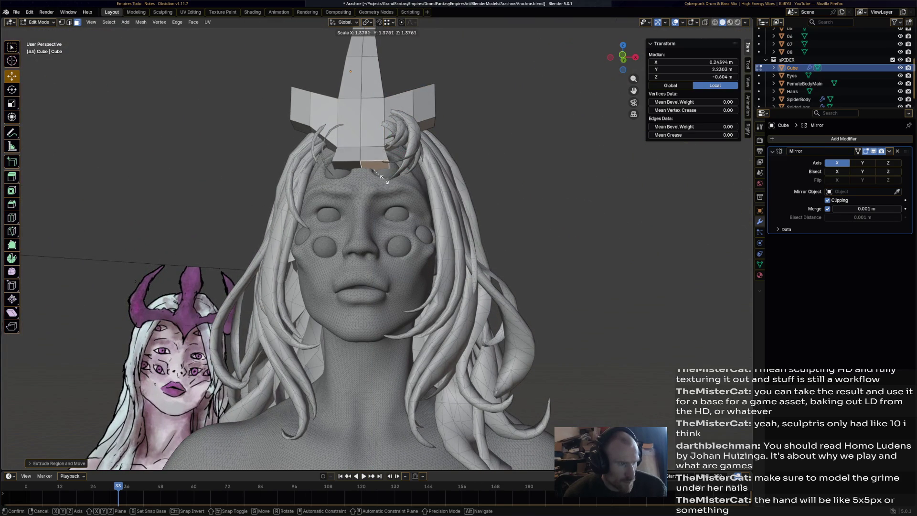
key(Return)
key(s)
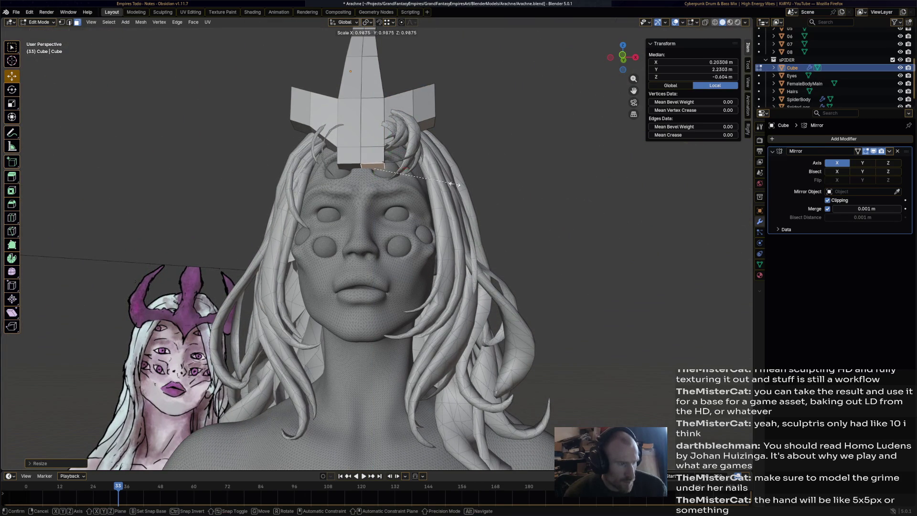
key(Return)
key(g)
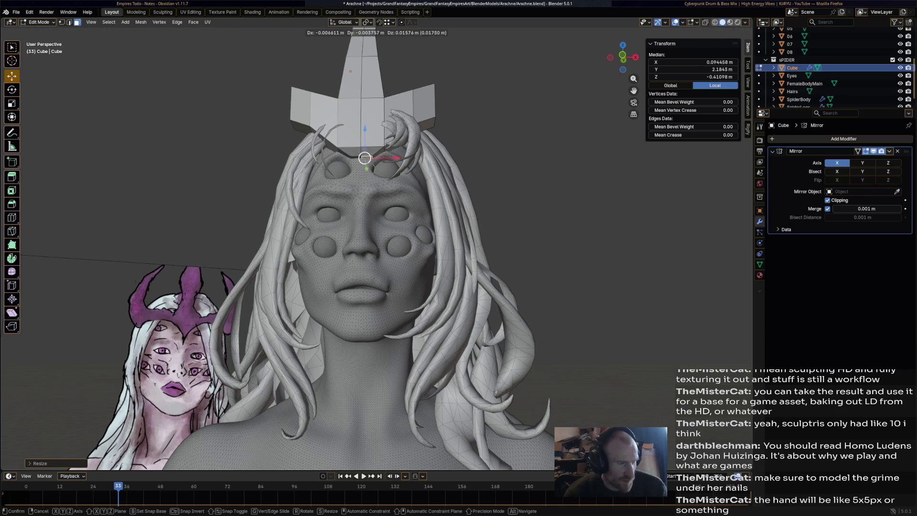
alt+middle_drag(366, 160, 472, 163)
key(y)
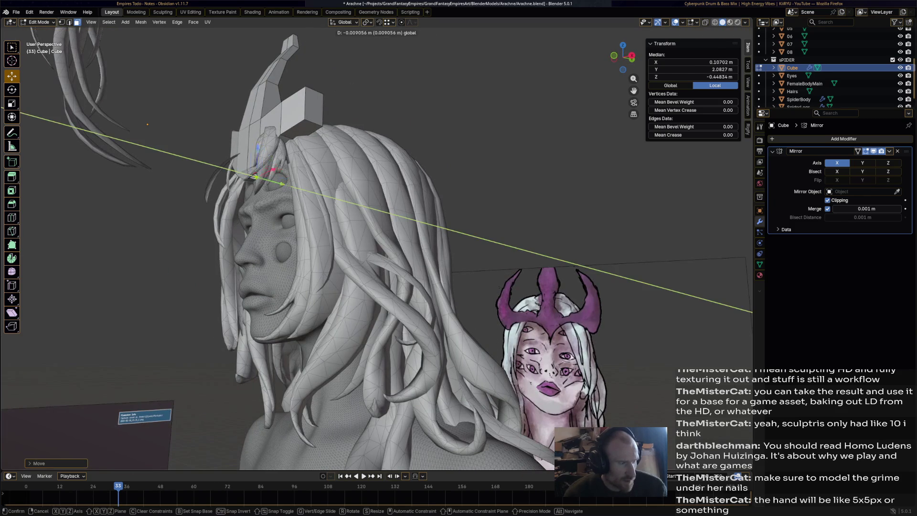
key(Return)
Lower and rotate another crown face, then extrude a segment down around the head
key(alt+a)
click(313, 111)
key(g)
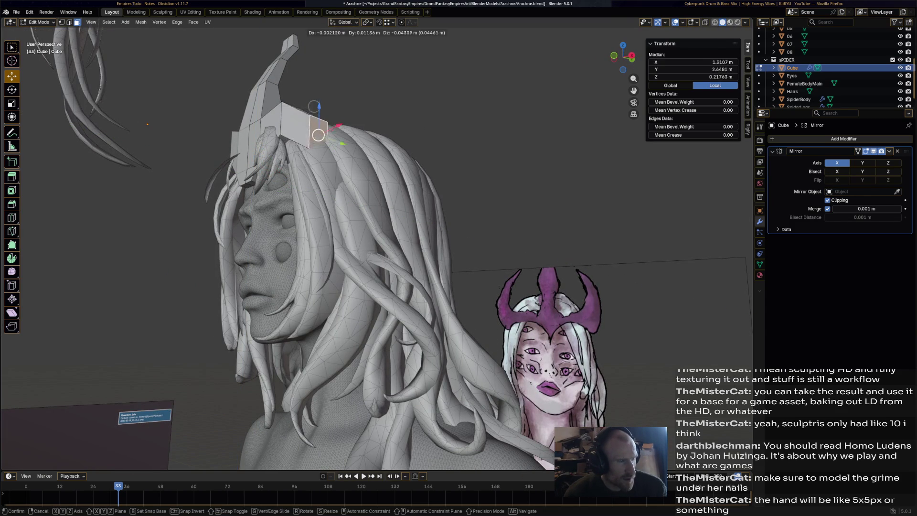
key(Return)
mouse_move(363, 239)
middle_down()
mouse_move(324, 215)
mouse_move(344, 182)
middle_up()
key(r)
key(Return)
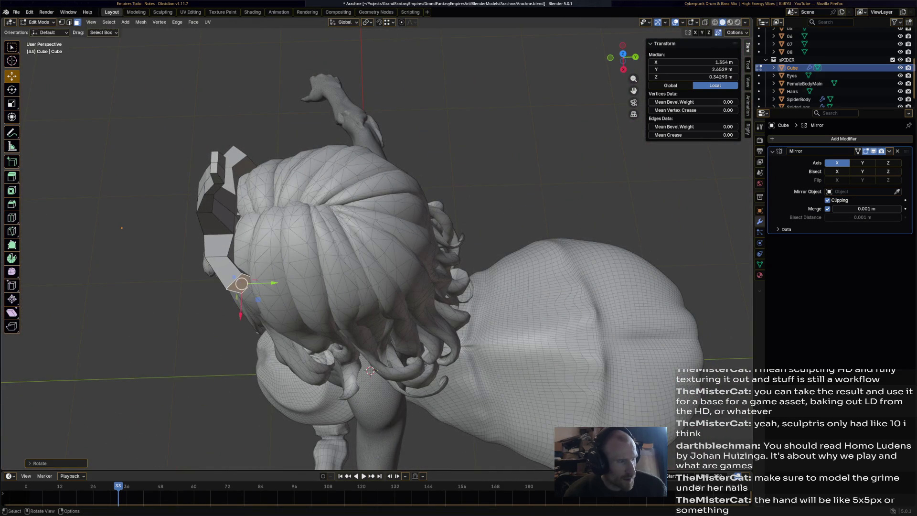
key(e)
key(Return)
key(g)
key(Return)
Move the face down-right, rotate it, and extrude it outward around the head
middle_drag(343, 182, 354, 229)
key(g)
key(Return)
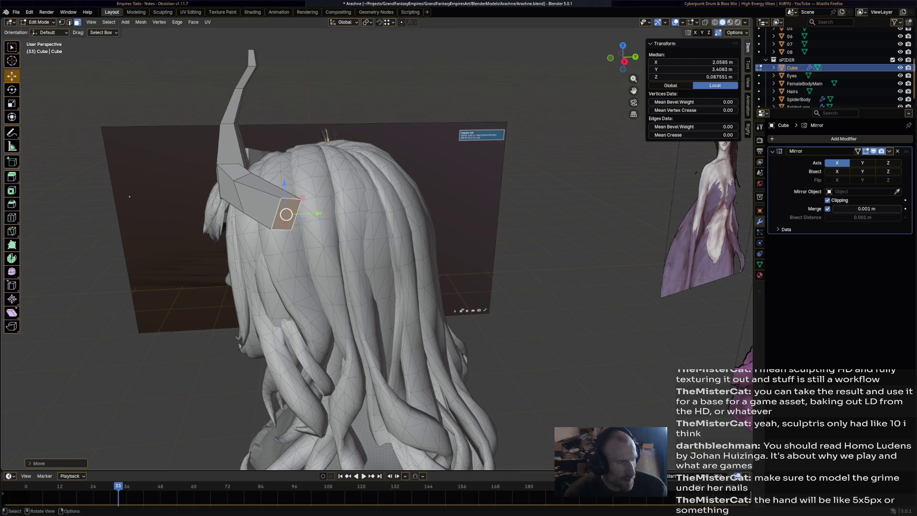
mouse_move(363, 215)
middle_down()
mouse_move(363, 267)
mouse_move(363, 230)
mouse_move(305, 196)
middle_up()
key(r)
key(Return)
key(e)
key(Return)
Rotate and raise the horn face, then extrude a shrunken horn segment up-right
mouse_move(363, 239)
middle_down()
mouse_move(291, 224)
mouse_move(294, 208)
middle_up()
key(r)
key(Return)
key(g)
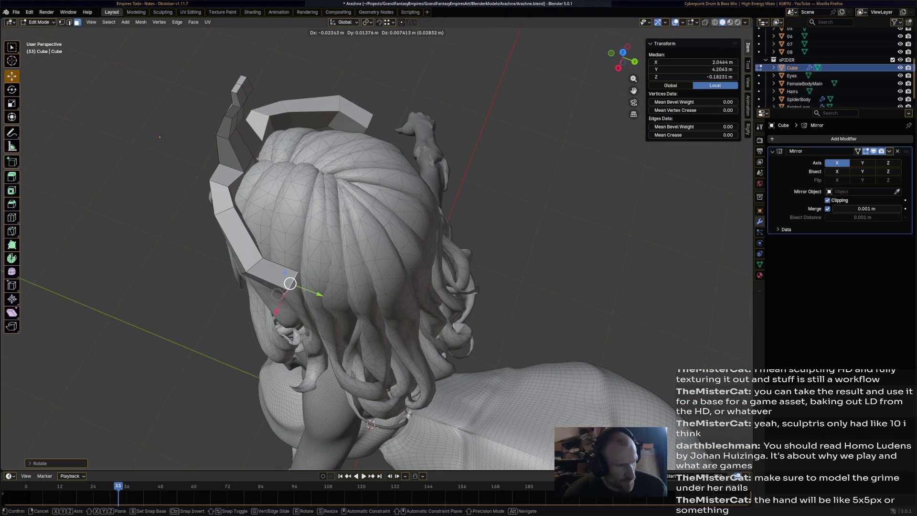
key(Return)
key(e)
click(351, 315)
key(s)
click(365, 318)
mouse_move(341, 312)
mouse_down()
mouse_move(348, 287)
mouse_move(367, 294)
mouse_move(357, 285)
mouse_up()
Extrude and shrink further horn segments, moving them down and along their normal
middle_drag(357, 286, 305, 229)
key(e)
click(324, 195)
key(s)
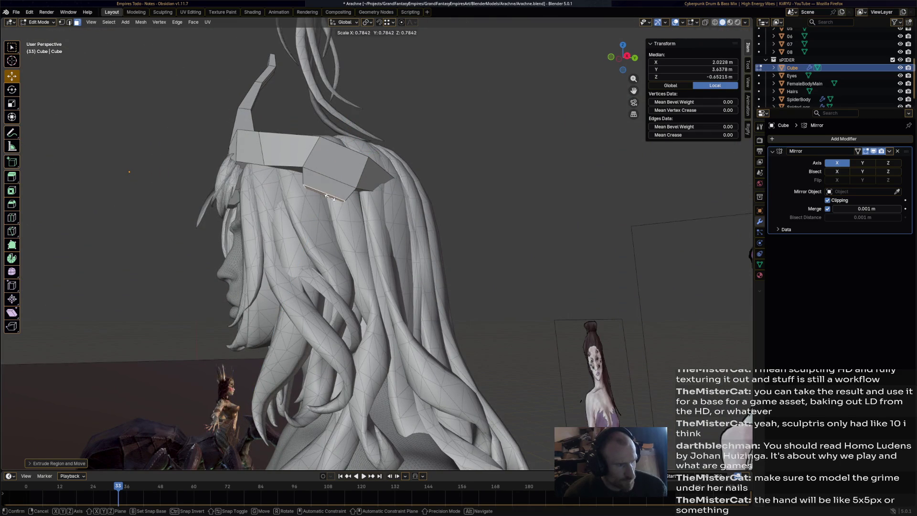
click(326, 197)
key(g)
click(327, 205)
key(g)
key(z)
key(z)
click(327, 211)
key(e)
key(s)
click(327, 210)
Extrude the horn upward and scale its top face to a pointed tip
mouse_move(327, 211)
middle_down()
mouse_move(312, 224)
mouse_move(272, 222)
middle_up()
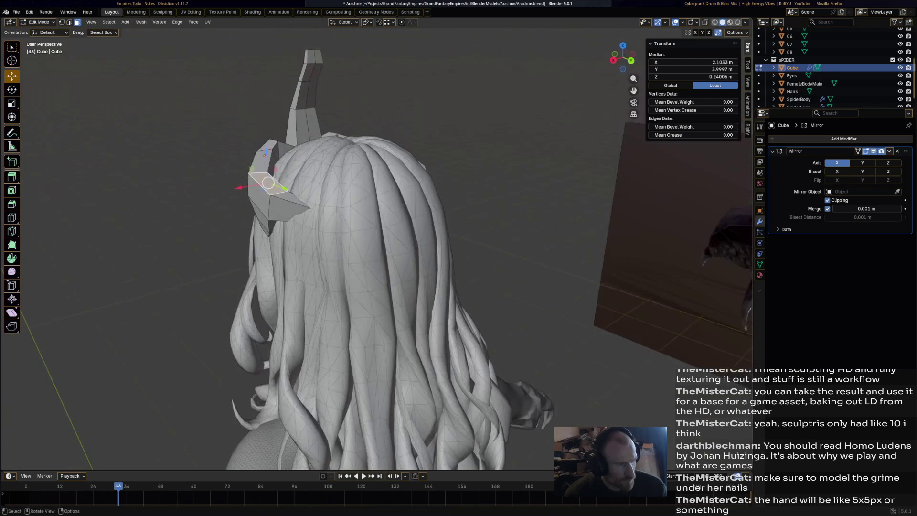
key(e)
click(270, 143)
key(s)
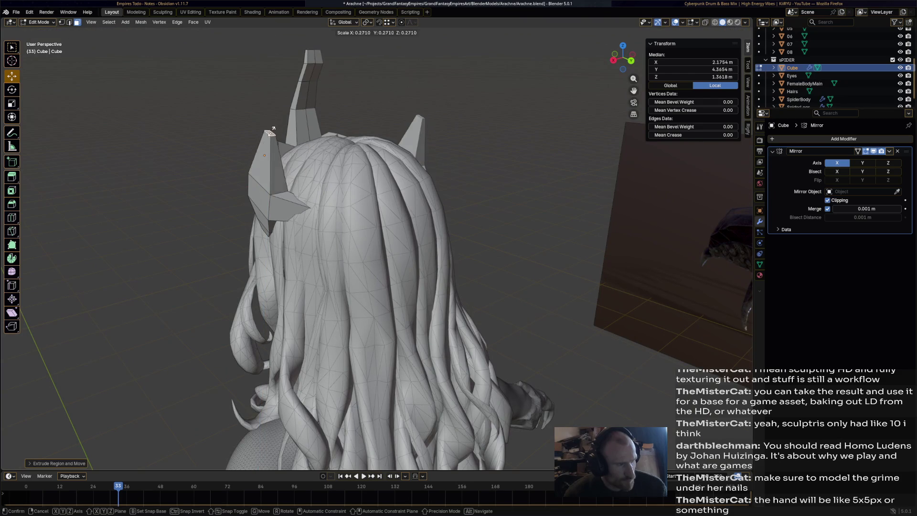
key(Return)
mouse_move(269, 133)
mouse_down()
mouse_move(279, 133)
mouse_move(283, 96)
mouse_up()
key(z)
key(s)
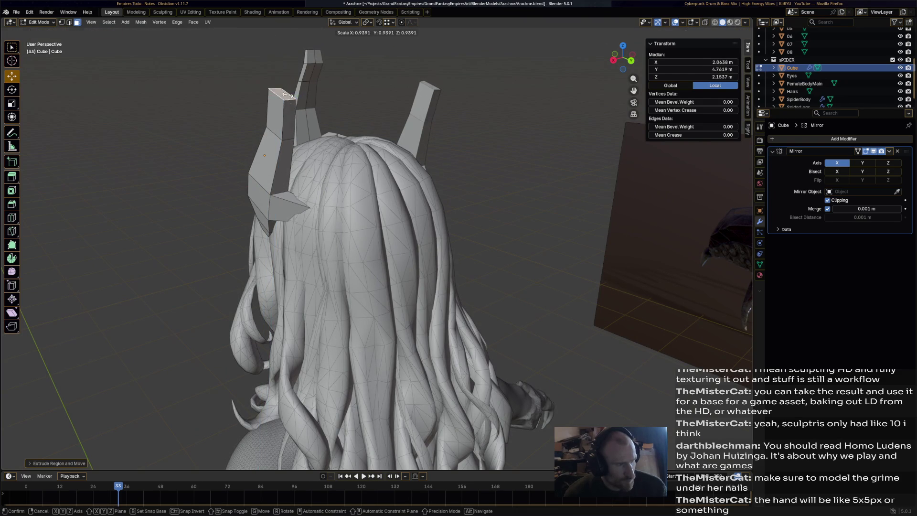
key(Return)
key(g)
alt+middle_drag(299, 92, 296, 92)
key(z)
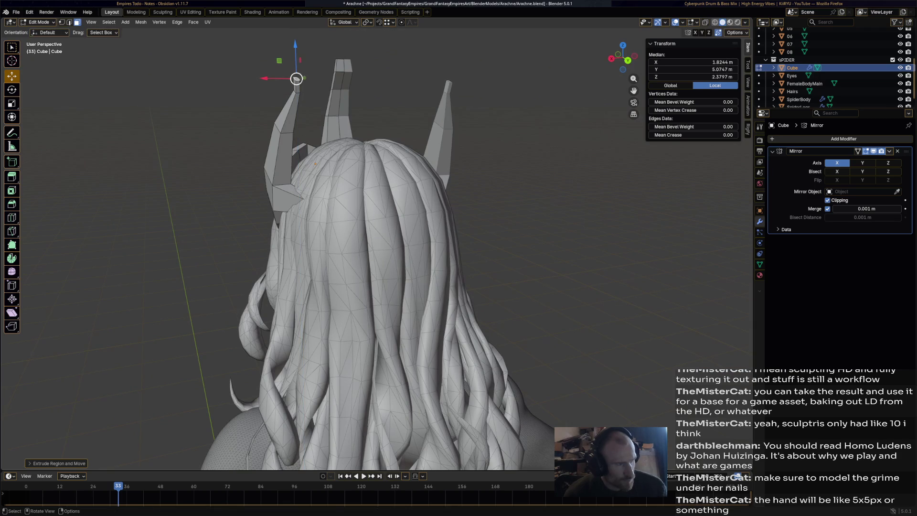
click(296, 85)
Save Arachne.blend, then select the whole right crown piece
key(alt+a)
mouse_move(296, 85)
middle_down()
mouse_move(363, 91)
mouse_move(281, 101)
mouse_move(286, 96)
mouse_move(296, 110)
middle_up()
scroll(382, 215, up, 2)
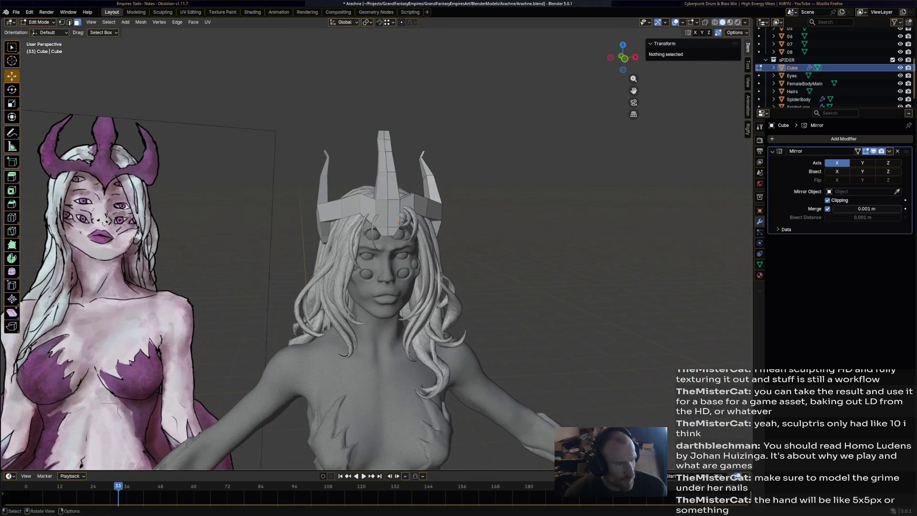
key(ctrl+s)
key(l)
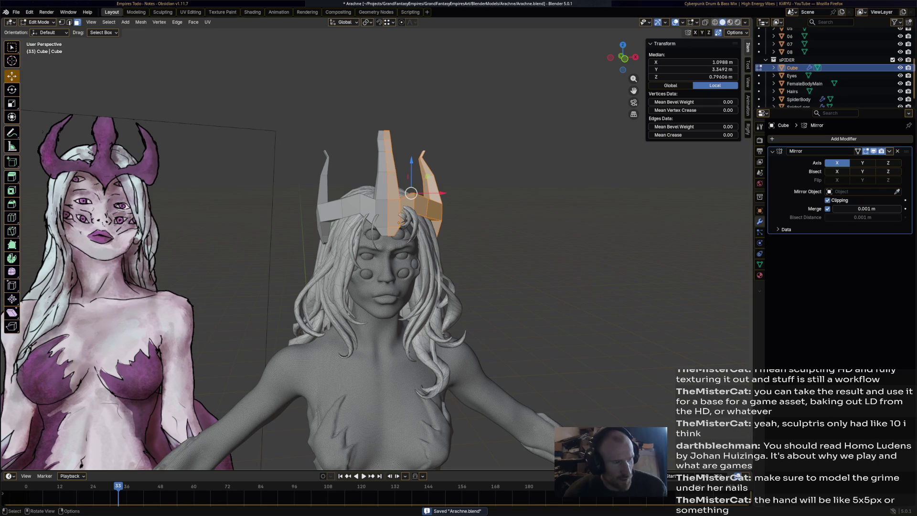
click(889, 151)
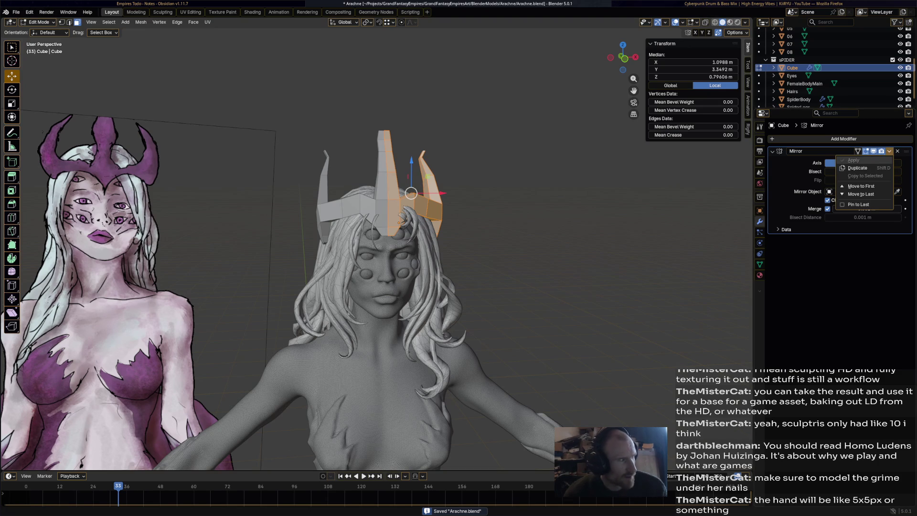
In Object Mode, apply the Mirror modifier to the crown
key(Tab)
click(889, 151)
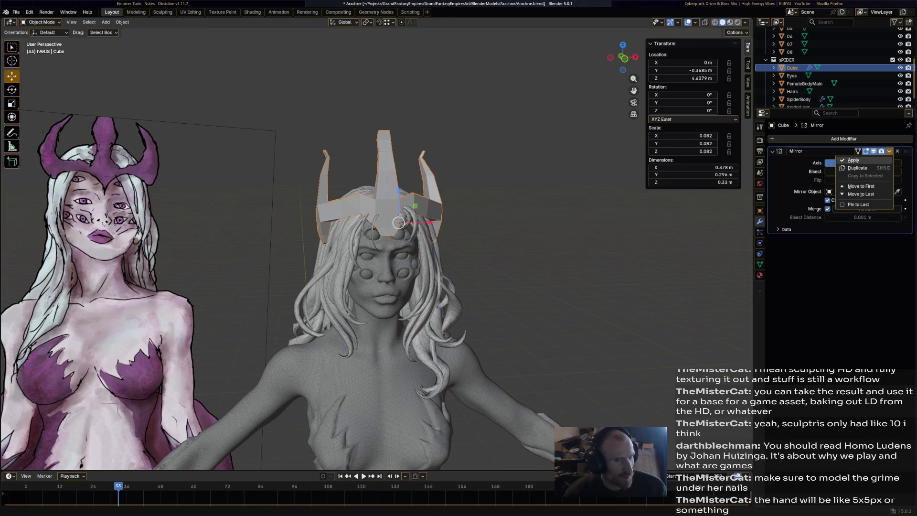
click(860, 161)
Add a Subdivision Surface with viewport level 2 and render level 3, then apply it
click(840, 139)
mouse_move(830, 136)
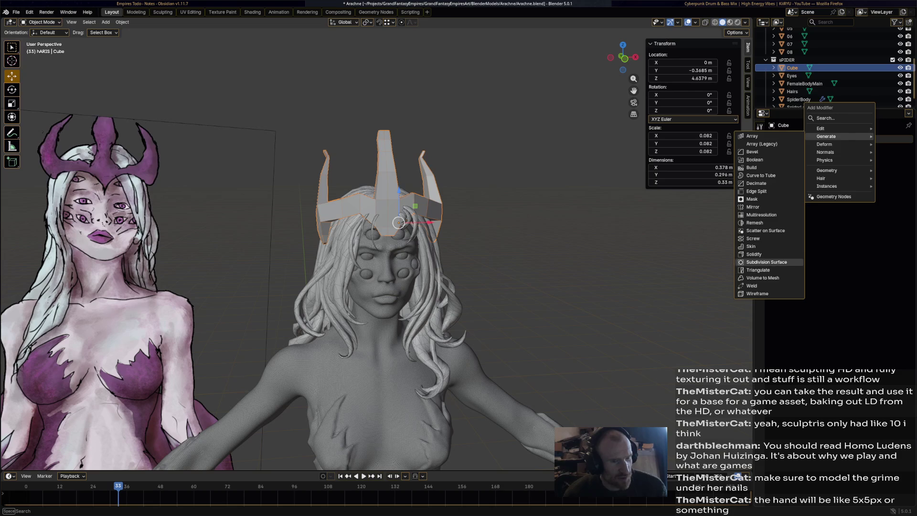
click(766, 263)
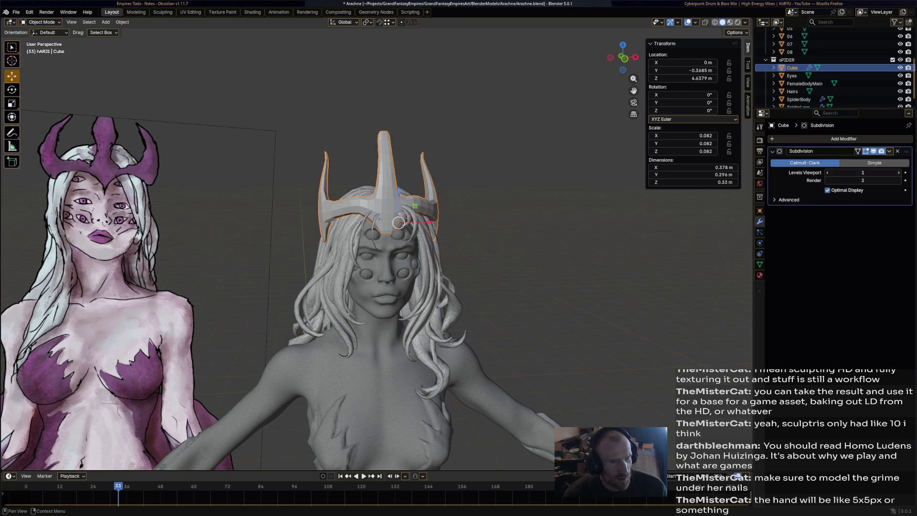
click(898, 180)
click(898, 172)
click(889, 151)
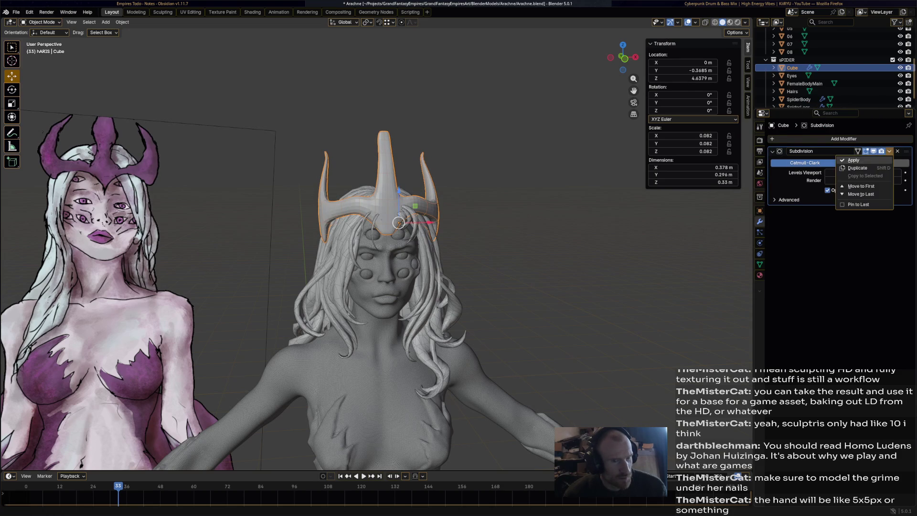
click(864, 160)
middle_drag(382, 248, 153, 255)
scroll(363, 253, up, 3)
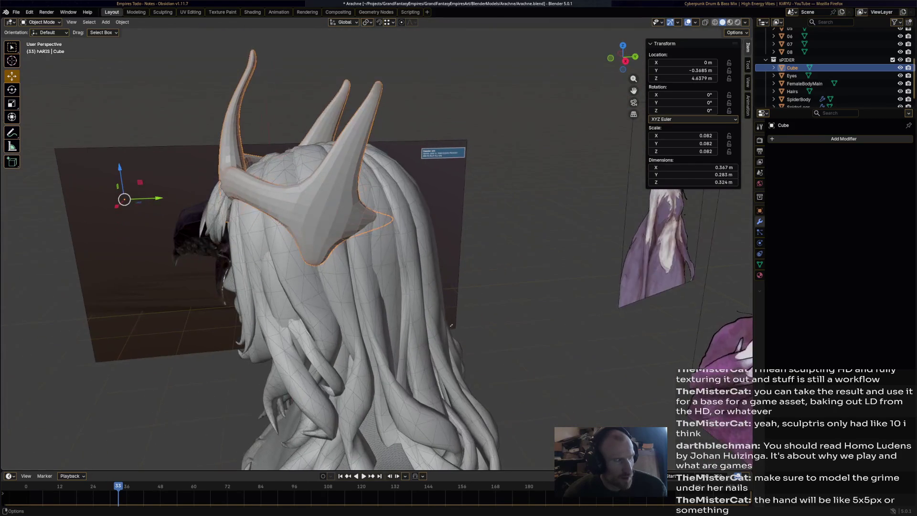
Enter Sculpt Mode on the crown and enable dynamic topology, accepting the warning
click(42, 22)
click(43, 48)
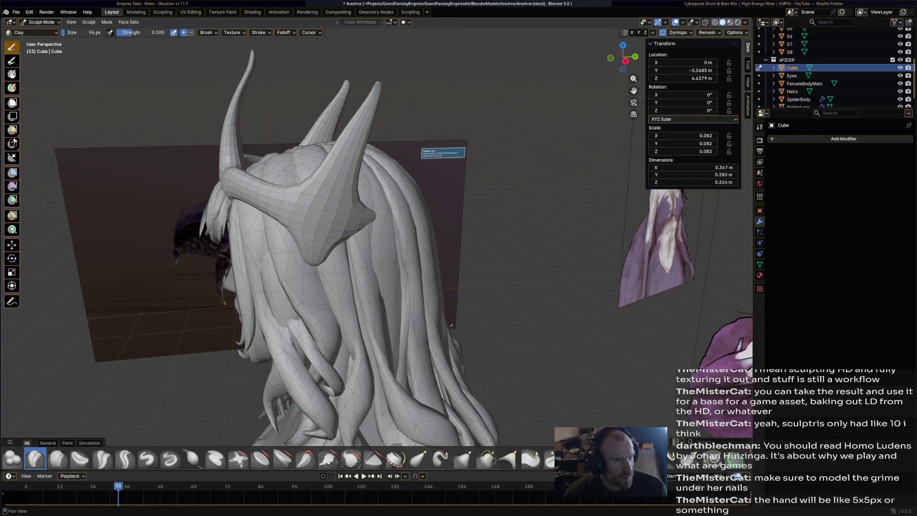
click(662, 33)
click(494, 269)
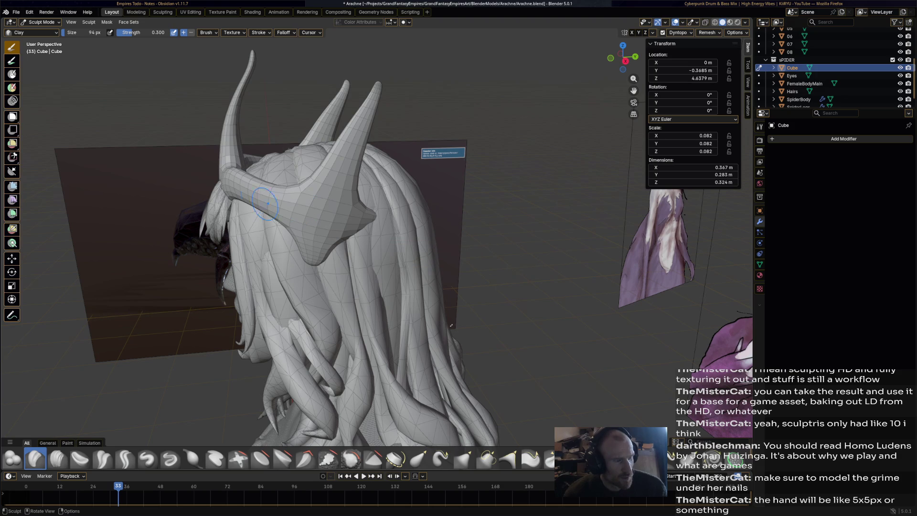
Carve and deepen a Clay groove up the crown's front ridge
middle_drag(319, 205, 186, 218)
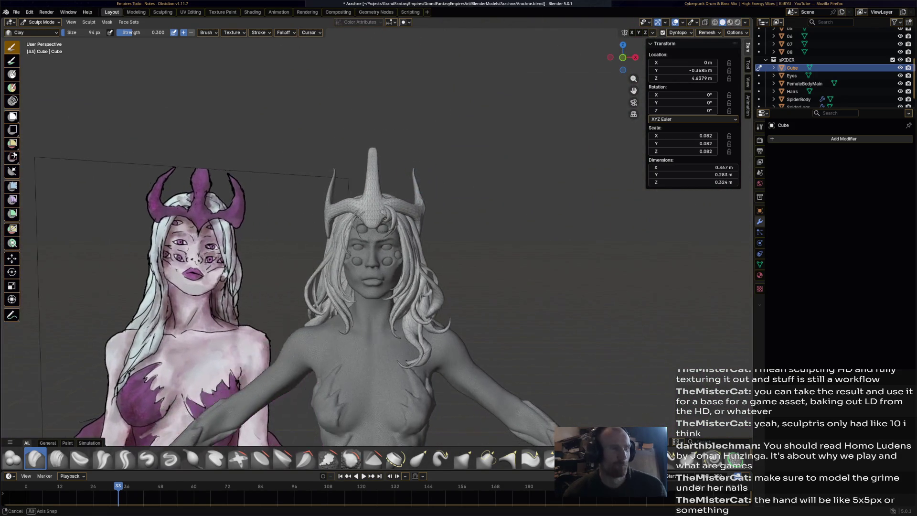
scroll(410, 169, up, 3)
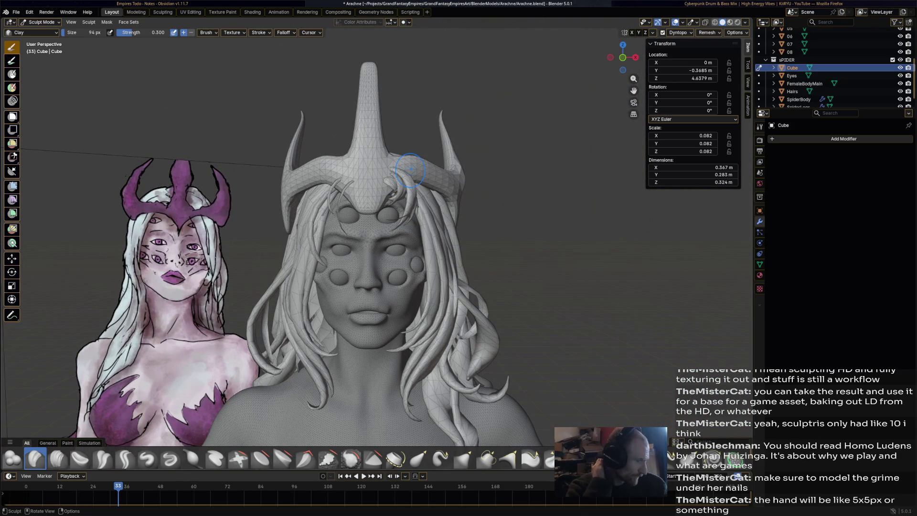
mouse_move(410, 168)
middle_down()
mouse_move(428, 170)
mouse_move(416, 173)
middle_up()
scroll(372, 177, up, 3)
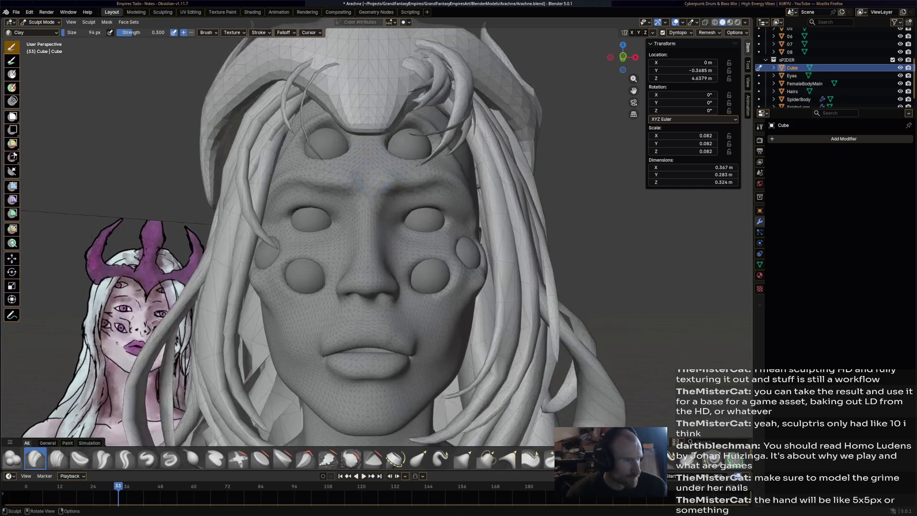
middle_drag(372, 123, 334, 421)
drag(348, 334, 352, 139)
mouse_move(349, 171)
mouse_down()
mouse_move(346, 286)
mouse_move(346, 238)
mouse_up()
mouse_move(346, 238)
middle_down()
mouse_move(477, 277)
mouse_move(232, 257)
middle_up()
Sculpt along the left horn, check the Dyntopo settings, and return to Object Mode
mouse_move(227, 258)
mouse_down()
mouse_move(225, 229)
mouse_move(228, 287)
mouse_up()
middle_drag(228, 286, 410, 268)
click(678, 33)
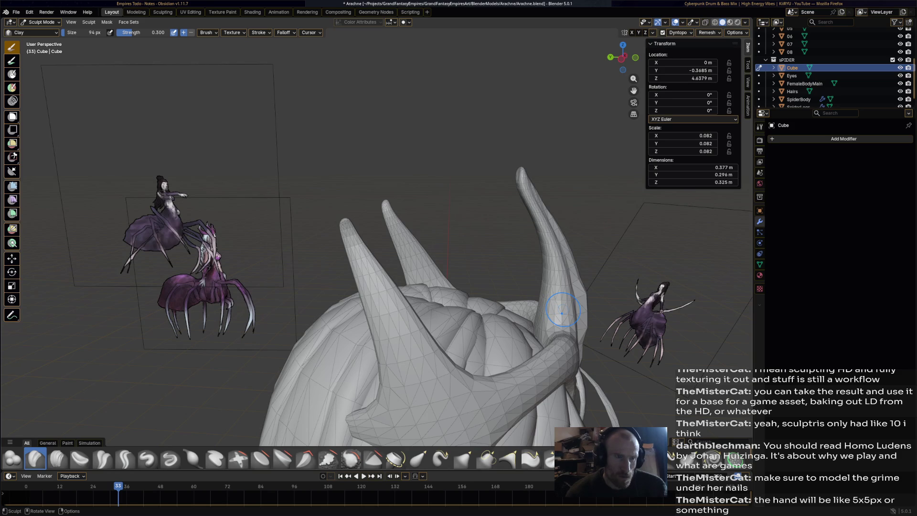
mouse_move(564, 286)
middle_down()
mouse_move(377, 291)
mouse_move(363, 311)
middle_up()
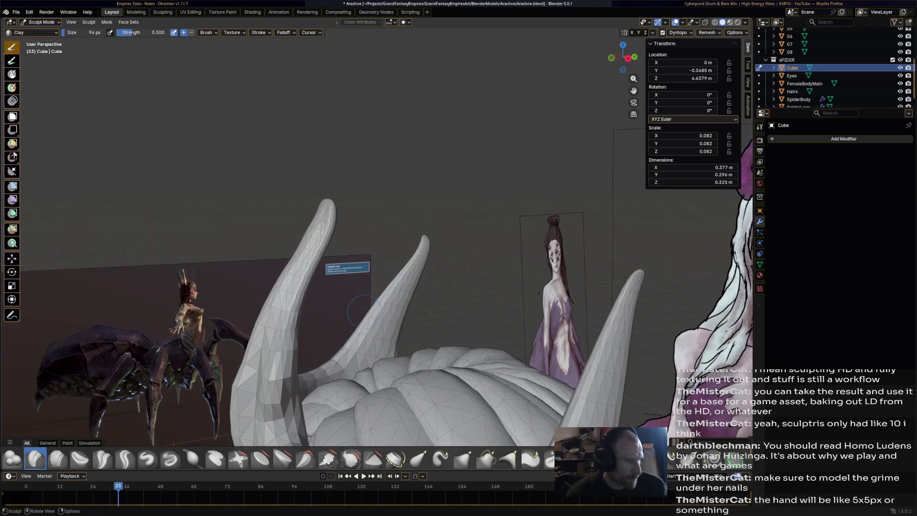
mouse_move(328, 246)
middle_down()
mouse_move(743, 165)
mouse_move(497, 265)
mouse_move(462, 325)
middle_up()
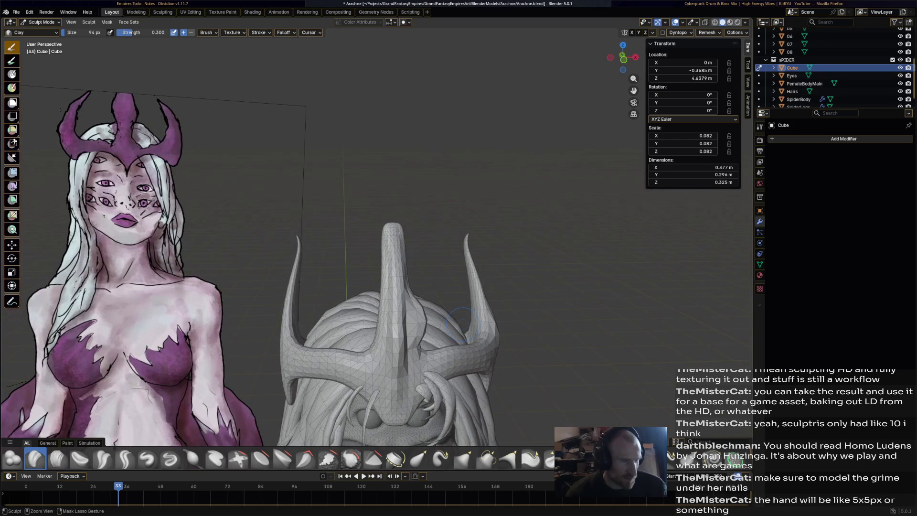
key(ctrl+Tab)
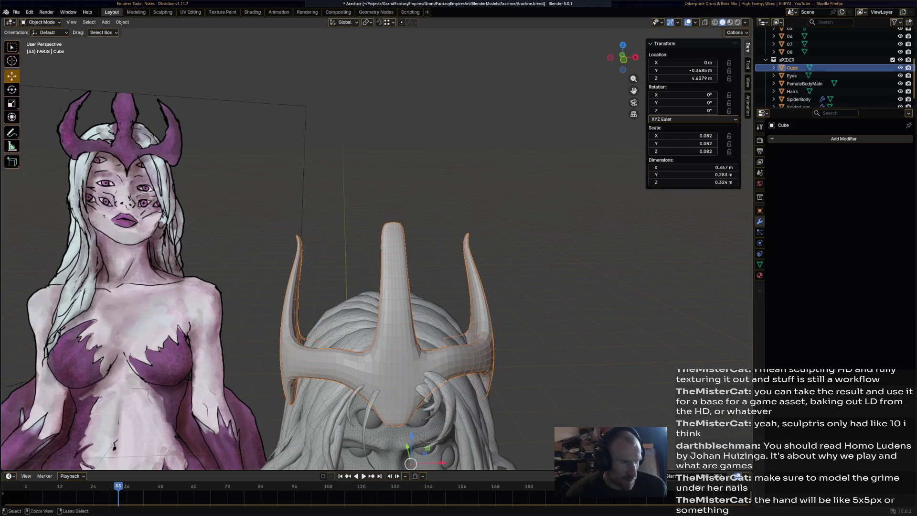
Re-enter Sculpt Mode with Dyntopo enabled and build up Clay along the central horn
key(ctrl+Tab)
key(ctrl+d)
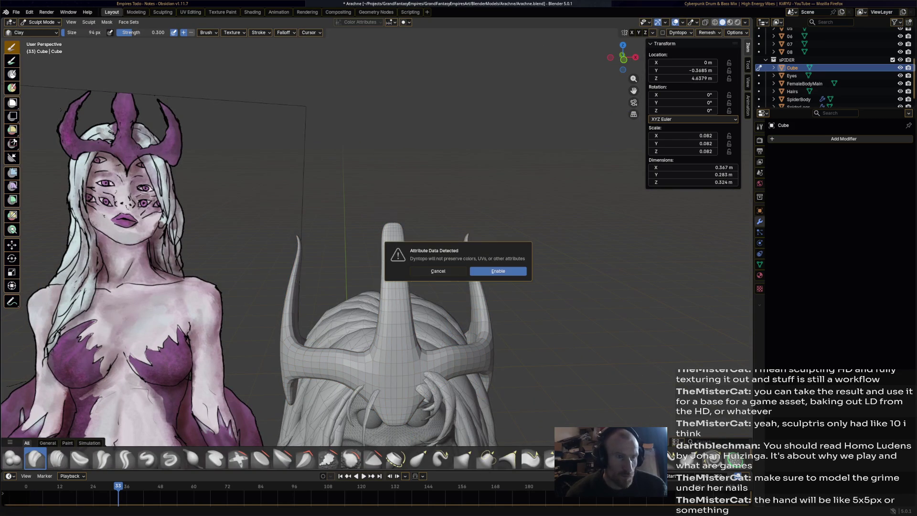
key(Return)
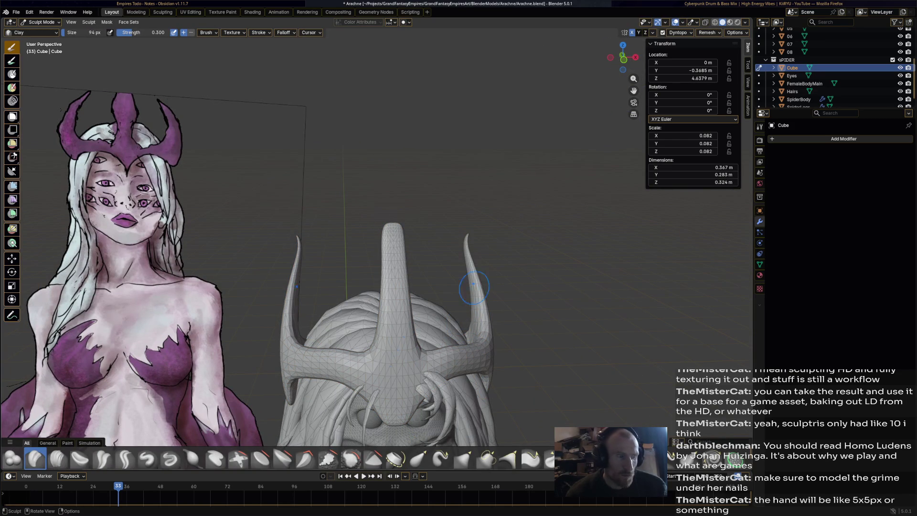
mouse_move(396, 397)
mouse_down()
mouse_move(387, 343)
mouse_move(396, 306)
mouse_move(403, 334)
mouse_up()
mouse_move(408, 277)
mouse_down()
mouse_move(408, 368)
mouse_move(408, 296)
mouse_move(399, 382)
mouse_up()
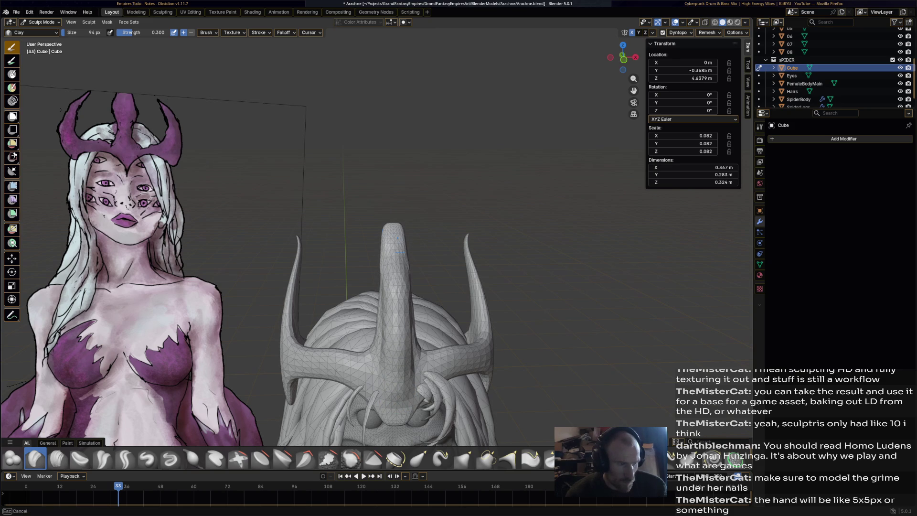
middle_drag(406, 262, 277, 260)
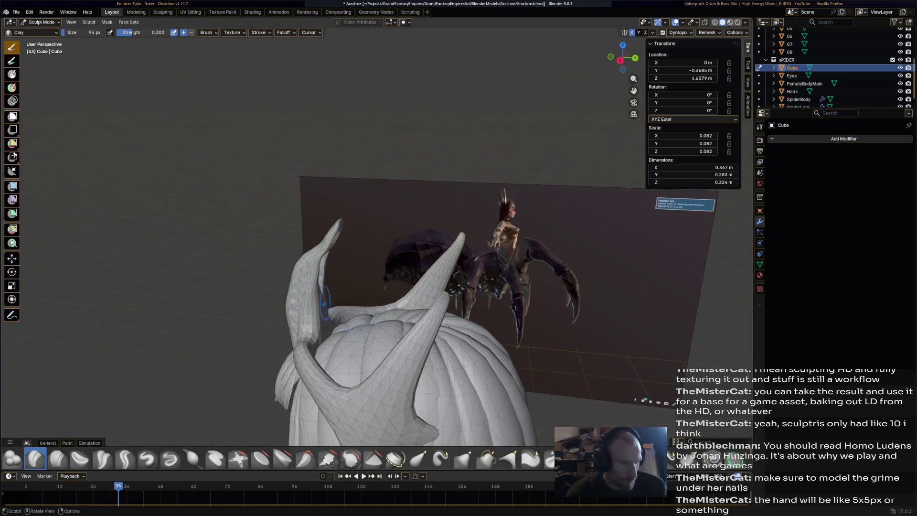
Pull the side horn tips up and outward with Elastic Snake Hook, undoing a stray base pull
click(440, 458)
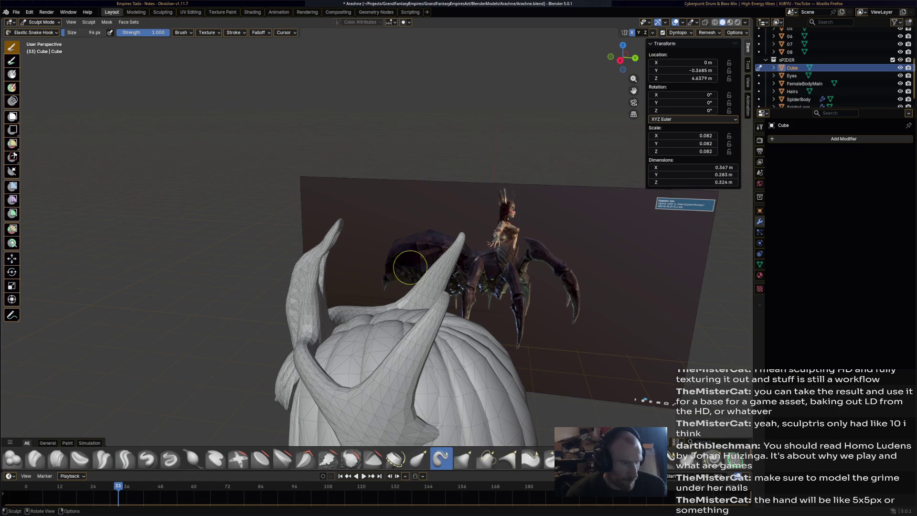
mouse_move(341, 222)
mouse_down()
mouse_move(370, 189)
mouse_move(351, 200)
mouse_move(341, 182)
mouse_up()
mouse_move(446, 295)
middle_down()
mouse_move(363, 262)
mouse_move(360, 229)
middle_up()
middle_drag(285, 296, 257, 255)
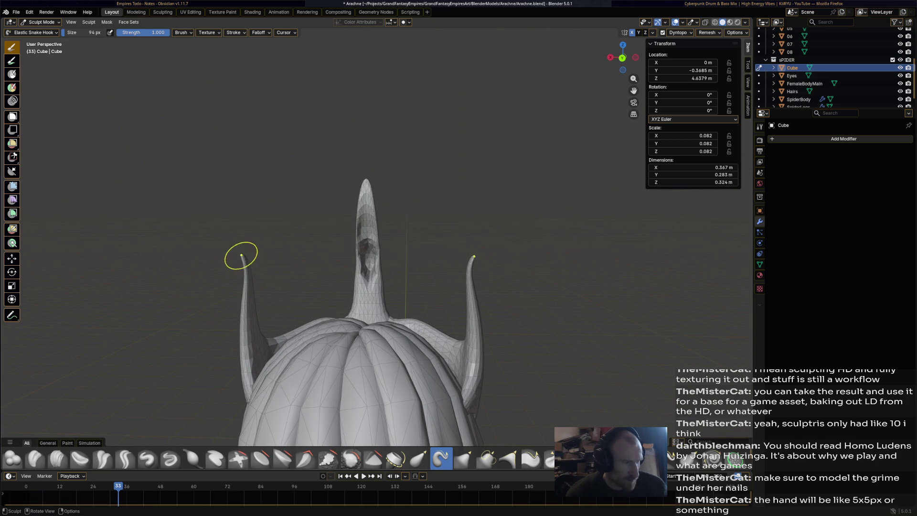
drag(240, 255, 231, 239)
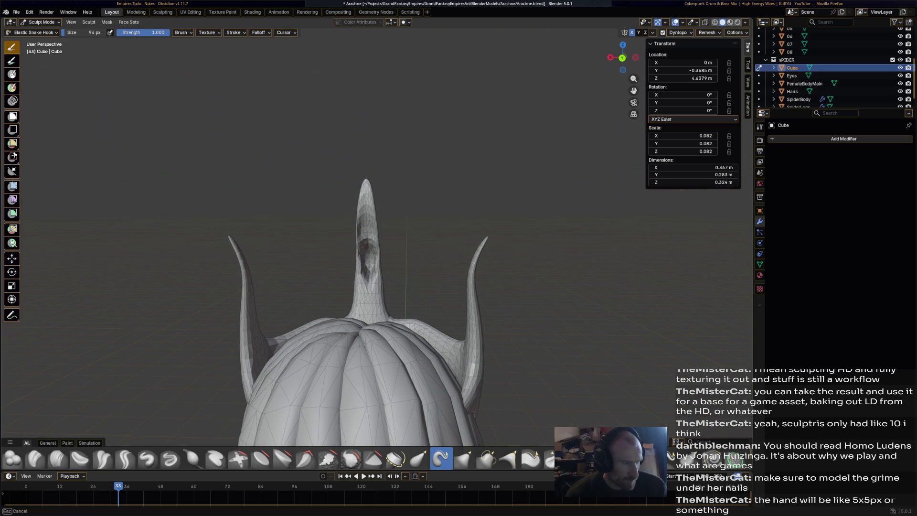
mouse_move(247, 270)
mouse_down()
mouse_move(282, 287)
mouse_move(246, 279)
mouse_move(261, 287)
mouse_move(296, 293)
mouse_up()
key(Escape)
mouse_move(296, 292)
middle_down()
mouse_move(267, 291)
mouse_move(339, 286)
mouse_move(282, 289)
mouse_move(343, 242)
mouse_move(317, 261)
mouse_move(338, 267)
middle_up()
mouse_move(336, 256)
mouse_down()
mouse_move(341, 286)
mouse_move(359, 254)
mouse_up()
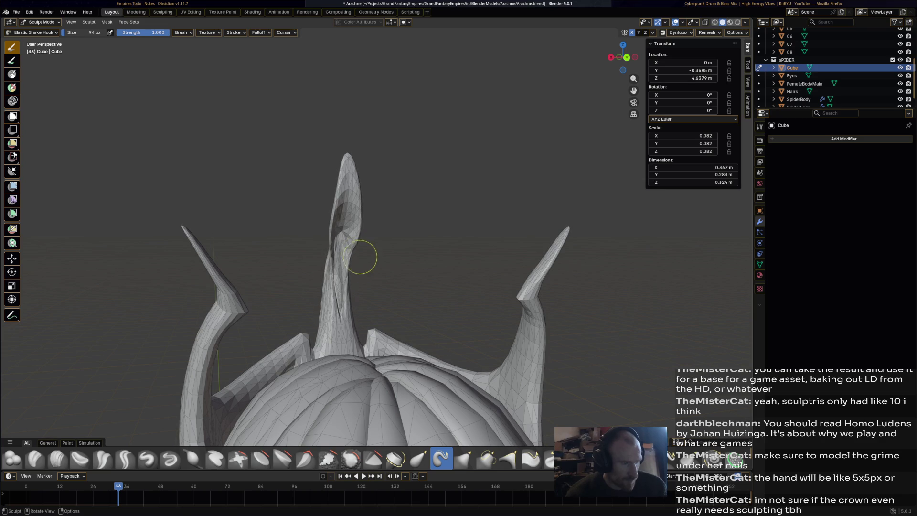
key(ctrl+z)
click(147, 459)
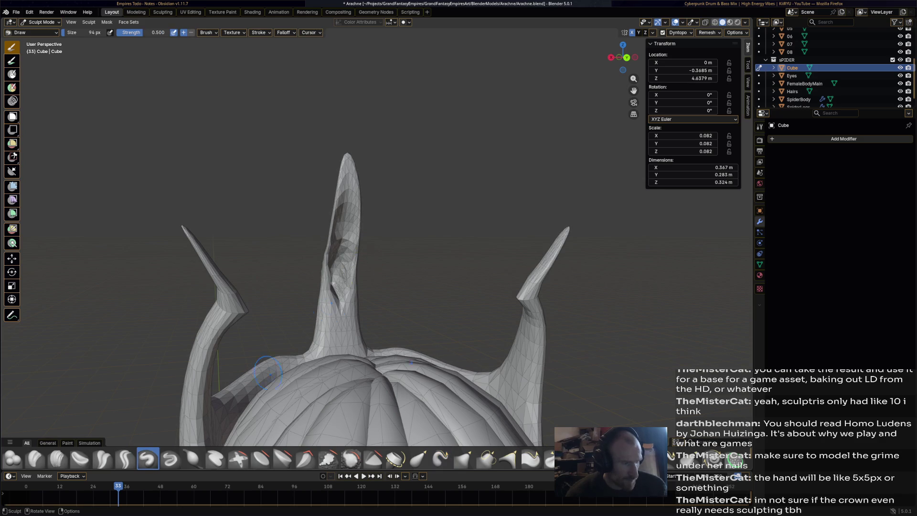
Fill in the hollow on the central horn's front with Draw brush strokes
drag(340, 258, 334, 291)
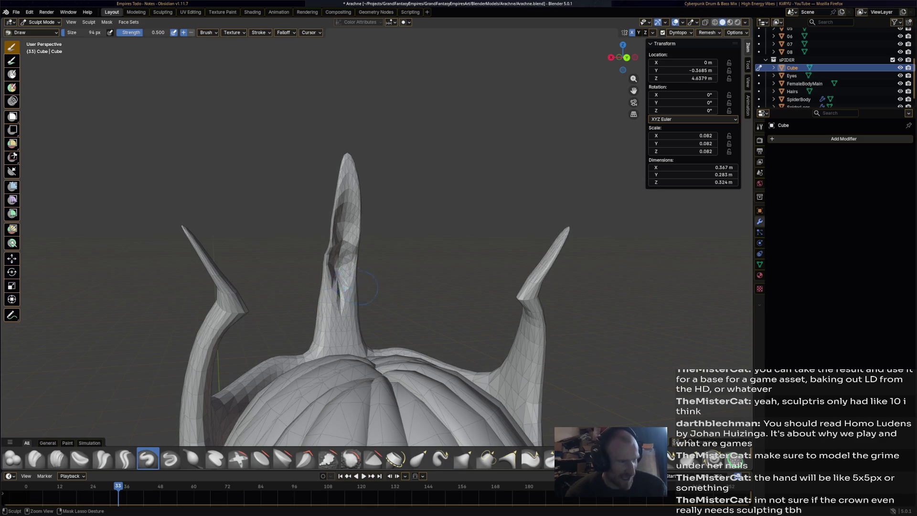
drag(342, 291, 372, 297)
middle_drag(362, 294, 351, 287)
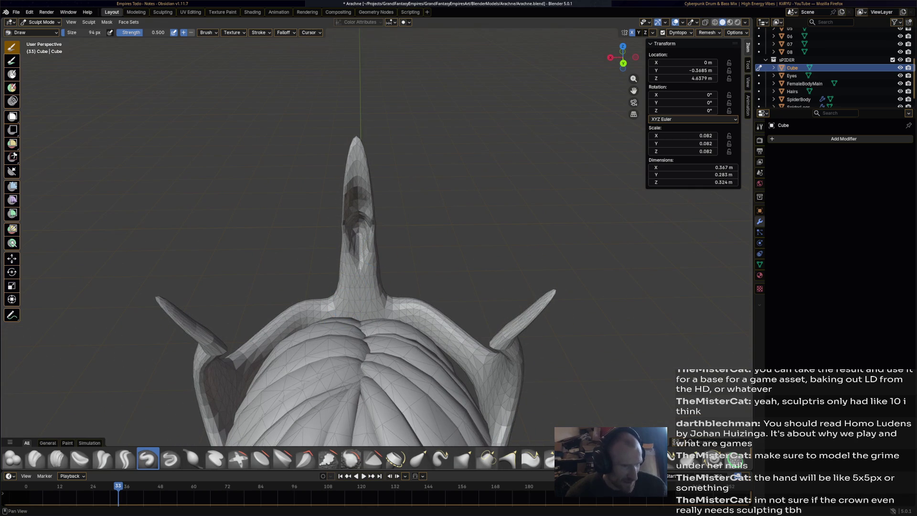
Smooth over the central horn's hollow with the Smooth brush, then orbit back to front
click(351, 458)
drag(359, 257, 356, 207)
middle_drag(396, 230, 494, 196)
mouse_move(384, 271)
middle_down()
mouse_move(368, 325)
mouse_move(470, 334)
mouse_move(477, 261)
middle_up()
scroll(470, 334, up, 3)
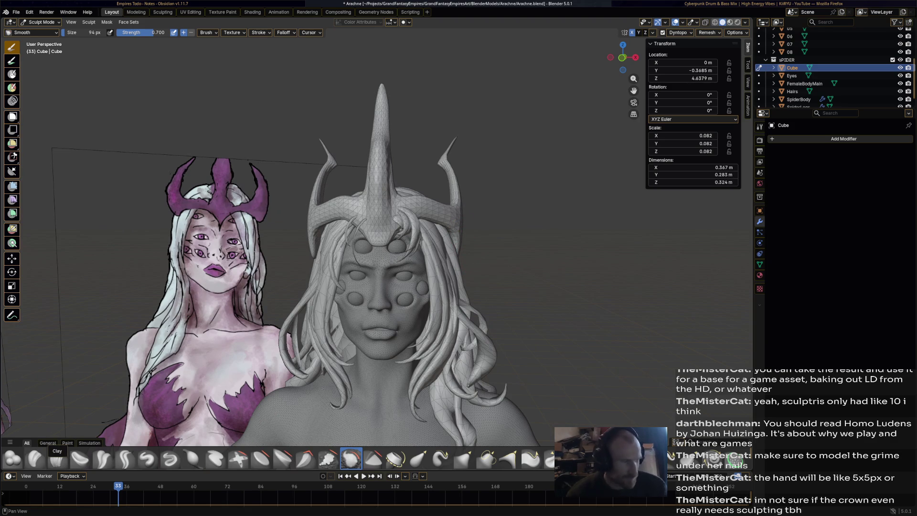
click(34, 458)
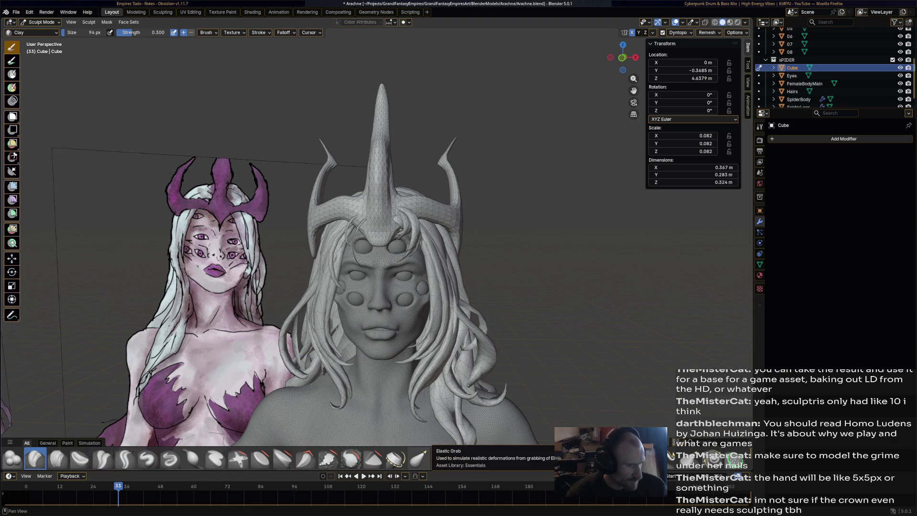
With Elastic Grab and X symmetry, bulge the central horn's side outward and fill out its tip
click(418, 458)
mouse_move(447, 218)
mouse_down()
mouse_move(423, 210)
mouse_move(411, 241)
mouse_move(419, 203)
mouse_up()
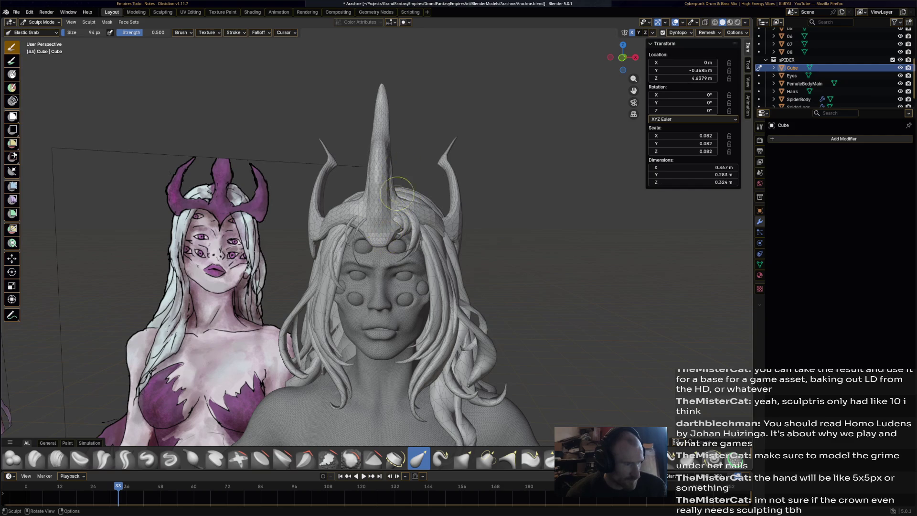
mouse_move(391, 165)
middle_down()
mouse_move(368, 153)
mouse_move(410, 169)
mouse_move(383, 168)
middle_up()
drag(384, 169, 401, 159)
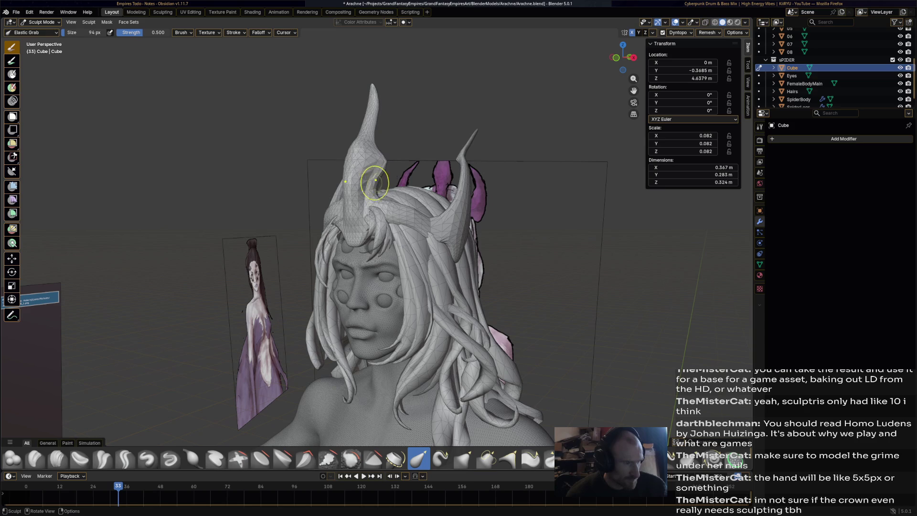
mouse_move(379, 173)
middle_down()
mouse_move(381, 159)
mouse_move(396, 157)
mouse_move(339, 139)
middle_up()
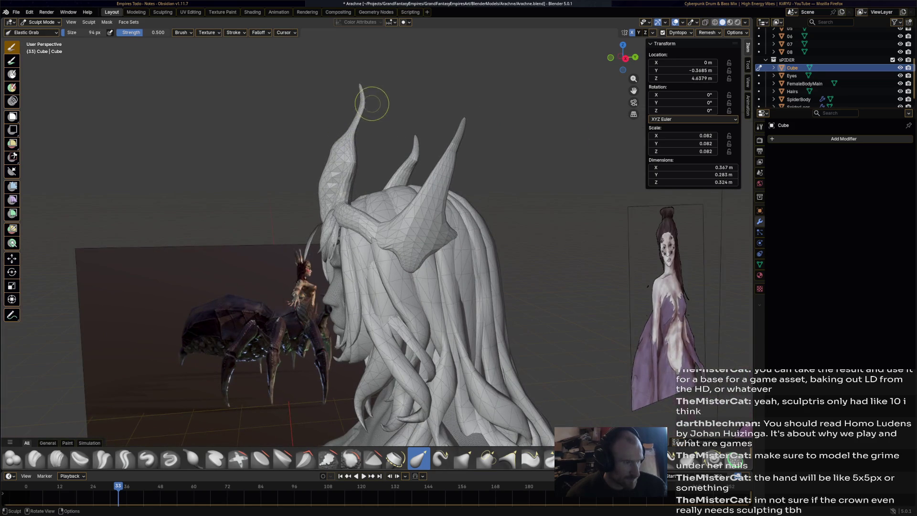
middle_drag(371, 104, 400, 106)
drag(388, 104, 395, 96)
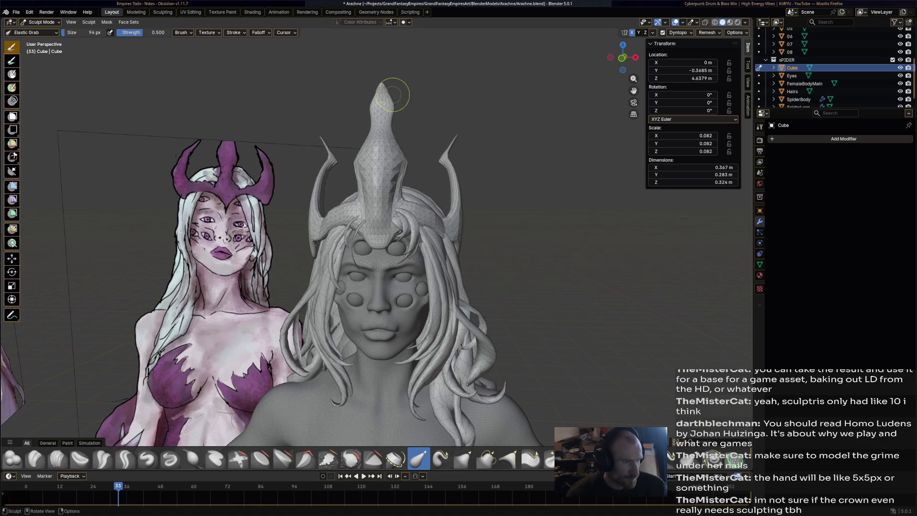
middle_drag(432, 171, 549, 181)
mouse_move(343, 181)
middle_down()
mouse_move(372, 183)
mouse_move(334, 181)
mouse_move(343, 182)
middle_up()
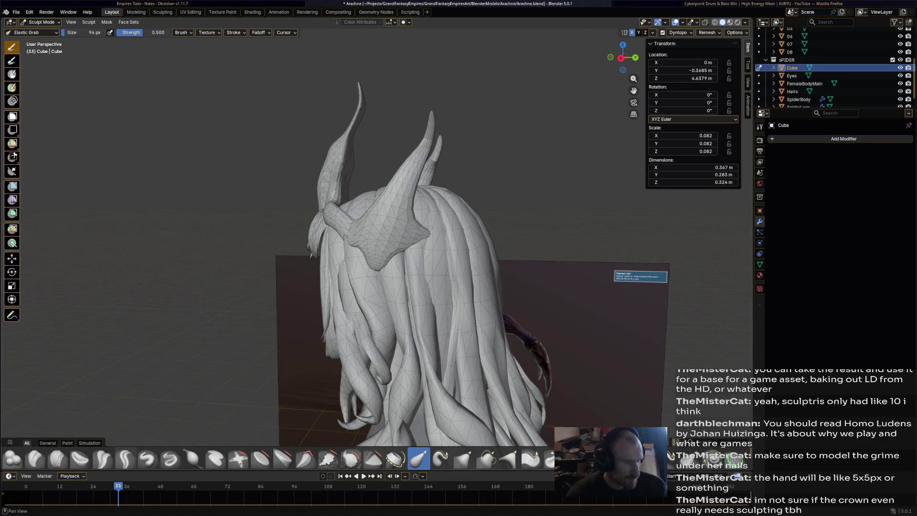
Switch back to the Clay brush and orbit around the head to compare against references
click(36, 457)
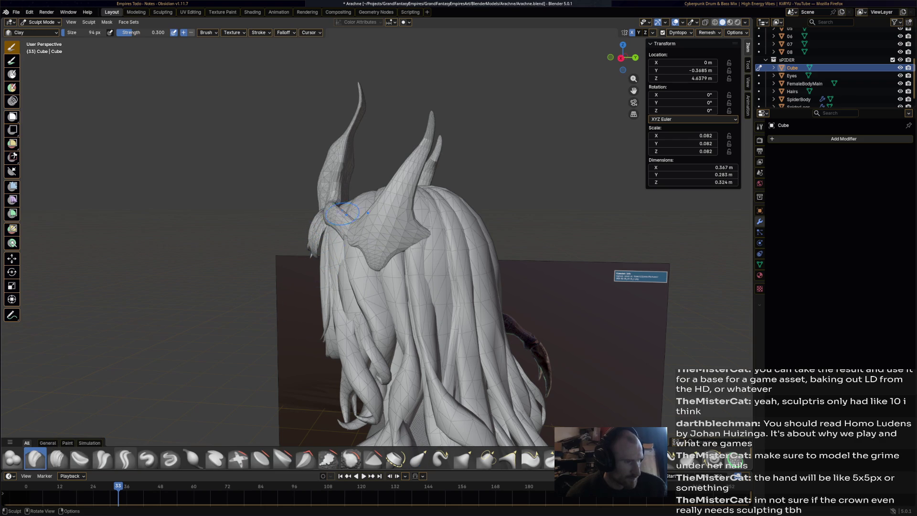
mouse_move(410, 239)
middle_down()
mouse_move(573, 243)
mouse_move(468, 239)
mouse_move(360, 155)
middle_up()
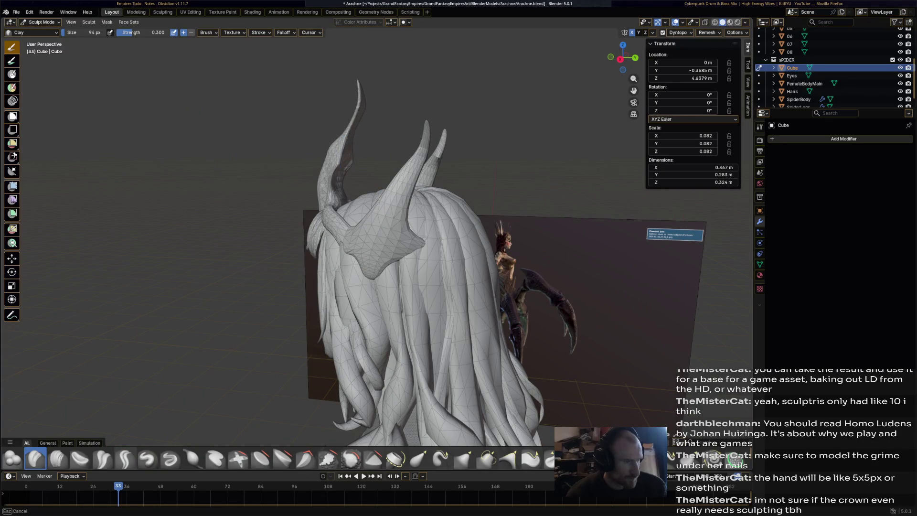
mouse_move(371, 197)
middle_down()
mouse_move(506, 195)
mouse_move(377, 234)
middle_up()
mouse_move(505, 233)
middle_down()
mouse_move(456, 223)
mouse_move(503, 233)
mouse_move(520, 217)
mouse_move(573, 221)
middle_up()
scroll(495, 212, down, 3)
middle_drag(306, 430, 225, 446)
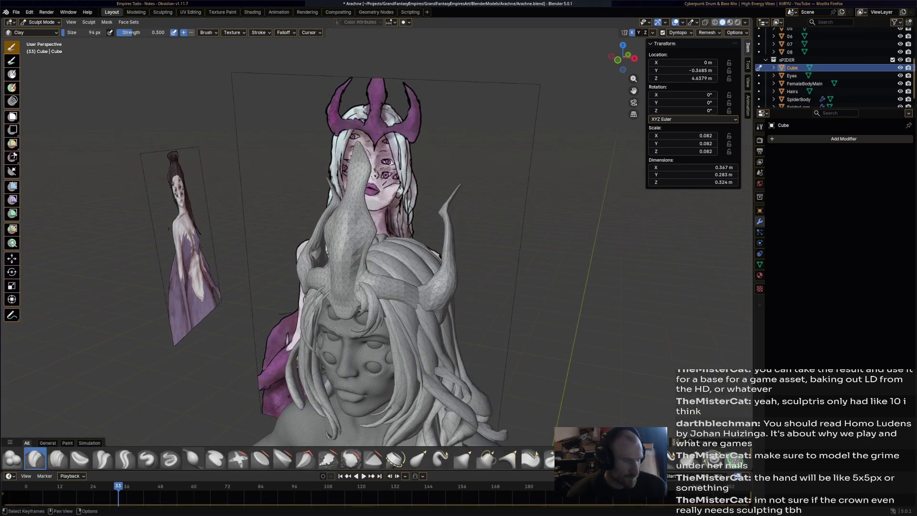
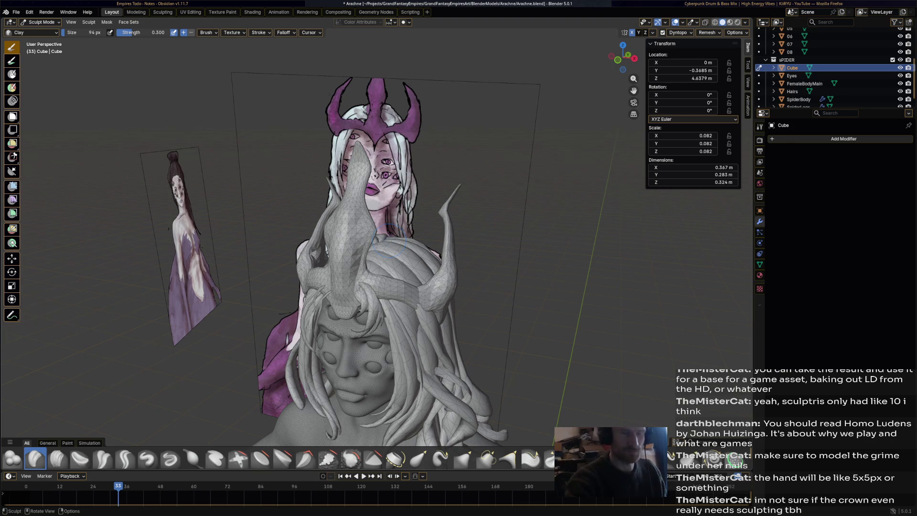
With the Elastic Snake Hook brush, pull the crown's front centre into a tall point over the forehead
mouse_move(389, 241)
middle_down()
mouse_move(423, 282)
mouse_move(429, 274)
middle_up()
scroll(427, 286, up, 3)
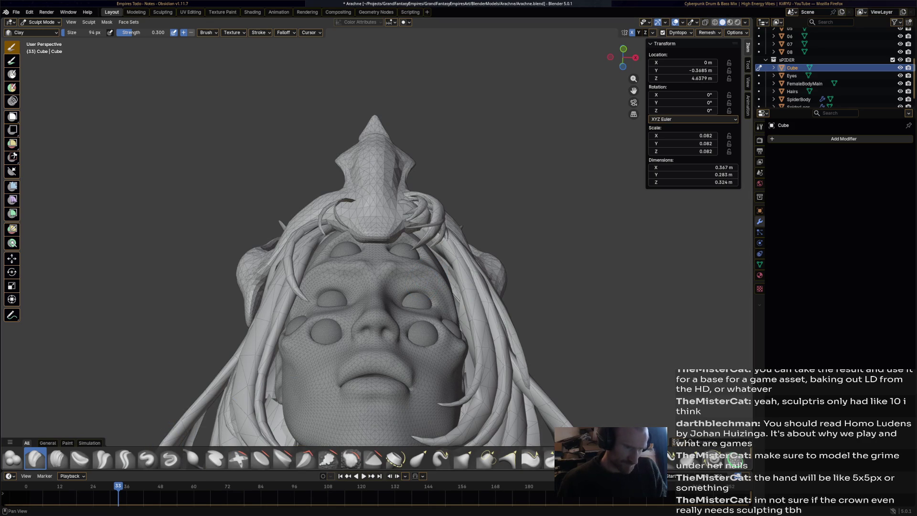
click(440, 458)
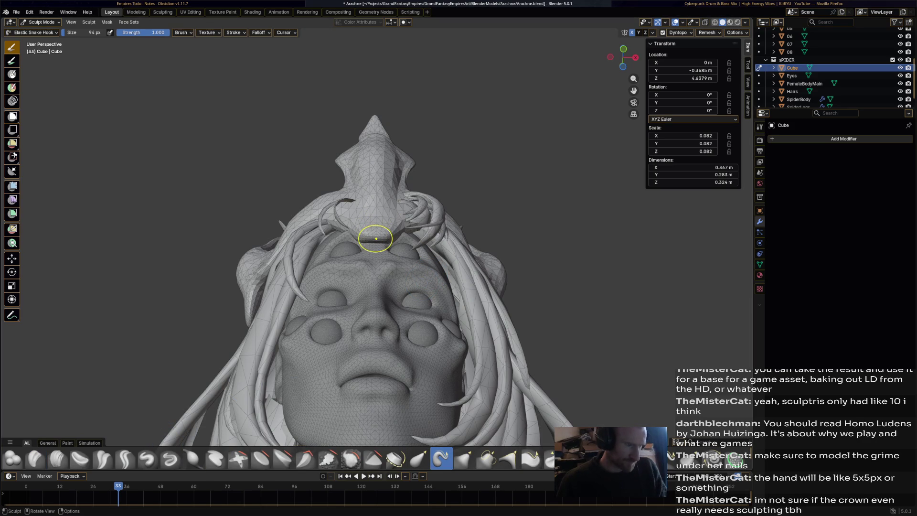
mouse_move(377, 224)
mouse_down()
mouse_move(379, 210)
mouse_move(377, 229)
mouse_up()
middle_drag(378, 229, 375, 344)
drag(383, 339, 384, 376)
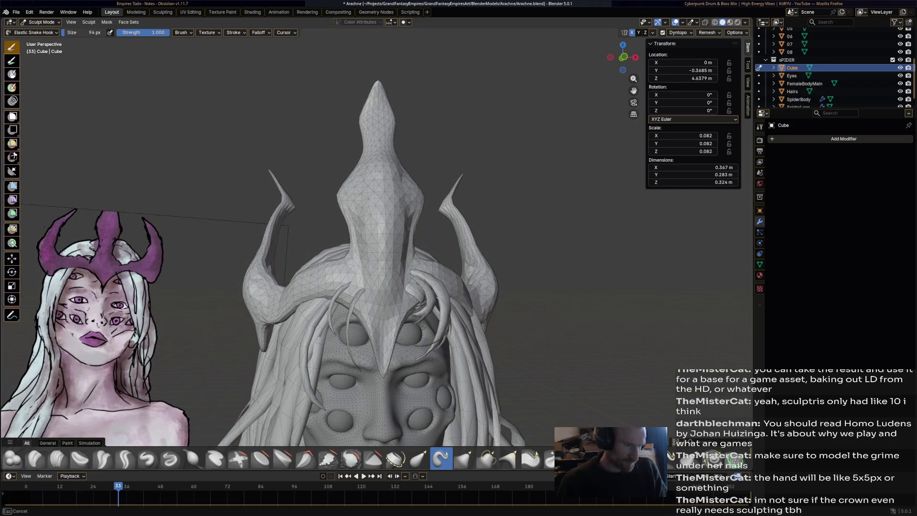
drag(387, 320, 379, 291)
middle_drag(390, 327, 390, 331)
mouse_move(390, 331)
mouse_down()
mouse_move(384, 287)
mouse_move(385, 314)
mouse_up()
mouse_move(386, 260)
mouse_down()
mouse_move(389, 270)
mouse_move(377, 272)
mouse_up()
Shape the crown's curving side prongs and horn tips, checking them from back and front
mouse_move(377, 272)
middle_down()
mouse_move(384, 311)
mouse_move(429, 301)
mouse_move(491, 307)
mouse_move(475, 318)
middle_up()
drag(475, 305, 473, 294)
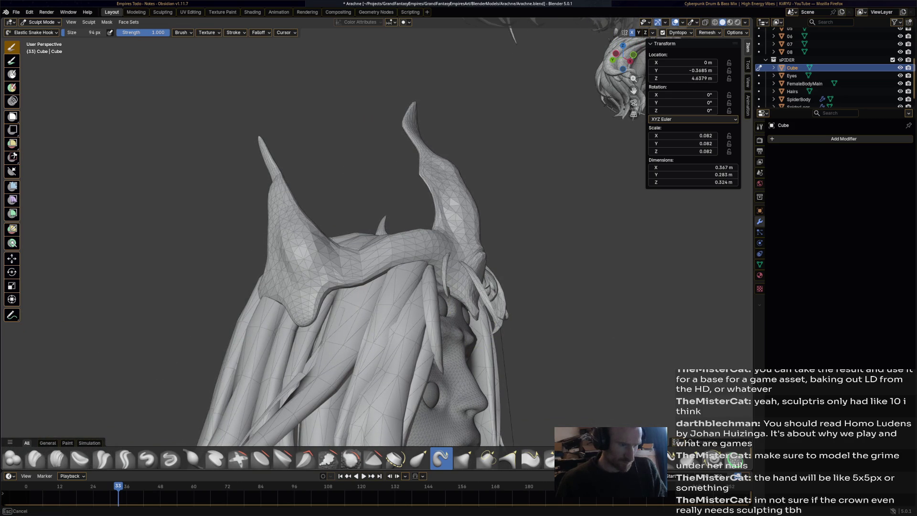
mouse_move(470, 332)
middle_down()
mouse_move(468, 355)
mouse_move(458, 330)
mouse_move(255, 379)
middle_up()
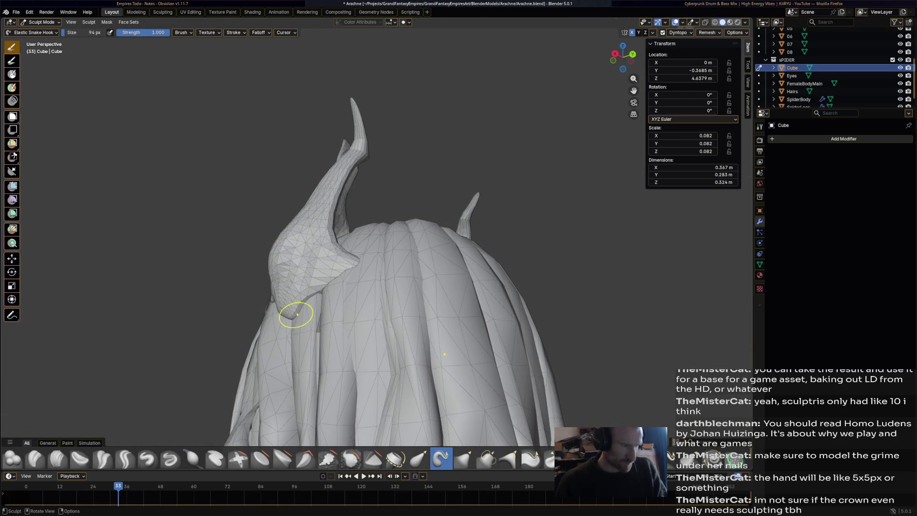
drag(288, 319, 249, 320)
mouse_move(250, 320)
middle_down()
mouse_move(391, 345)
mouse_move(488, 376)
middle_up()
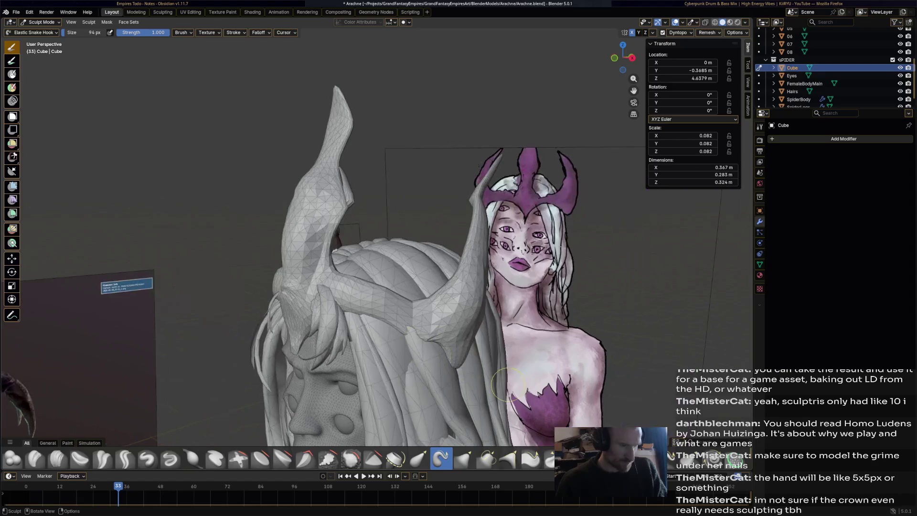
key(ctrl+shift+z)
middle_drag(482, 268, 419, 357)
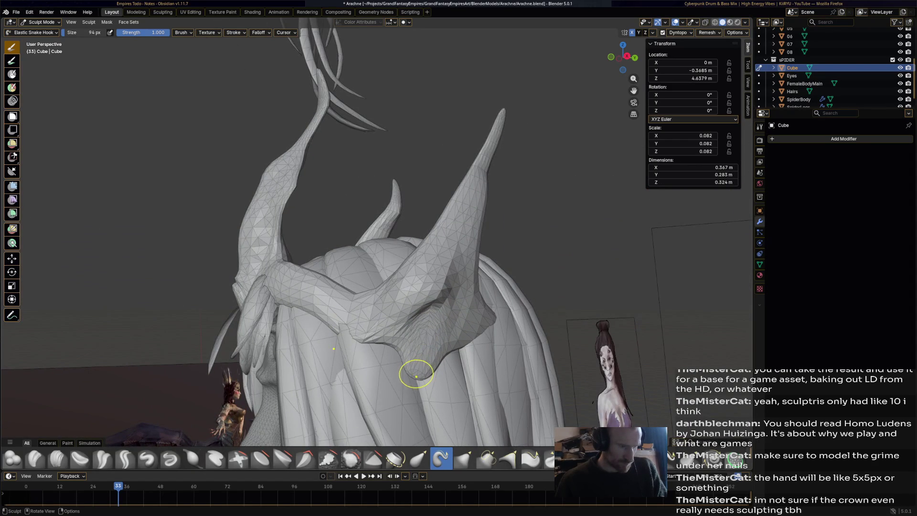
middle_drag(416, 387, 286, 363)
mouse_move(529, 390)
middle_down()
mouse_move(349, 386)
mouse_move(296, 364)
middle_up()
middle_drag(311, 200, 516, 177)
Zoom out to show the spiders, bust and spider body, then save Arachne.blend
scroll(447, 249, down, 8)
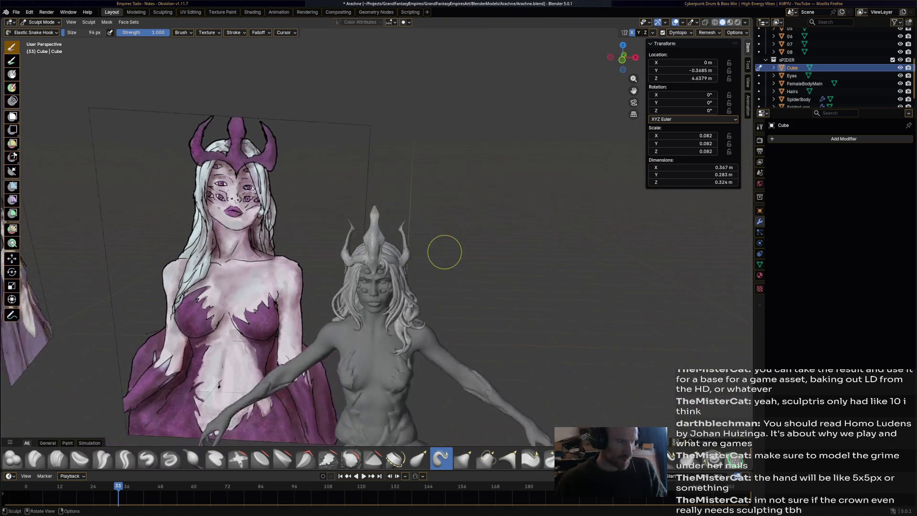
scroll(445, 246, down, 5)
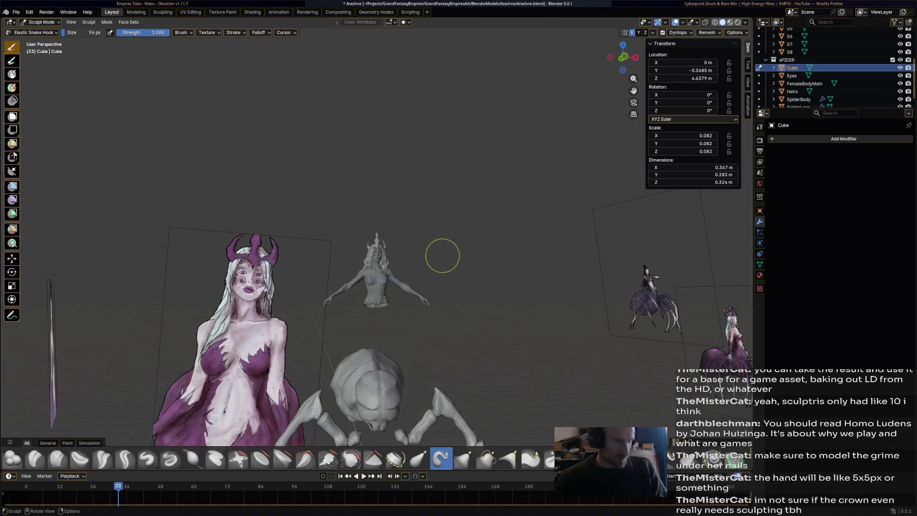
mouse_move(441, 249)
middle_down()
mouse_move(458, 229)
mouse_move(499, 250)
middle_up()
scroll(441, 238, up, 5)
mouse_move(441, 237)
middle_down()
mouse_move(401, 234)
mouse_move(436, 251)
mouse_move(459, 243)
mouse_move(444, 242)
mouse_move(483, 241)
middle_up()
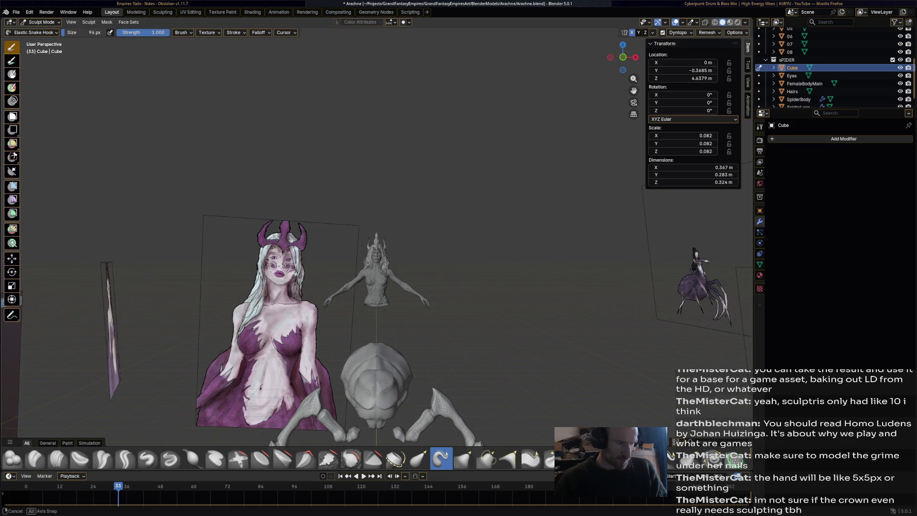
middle_drag(483, 241, 559, 253)
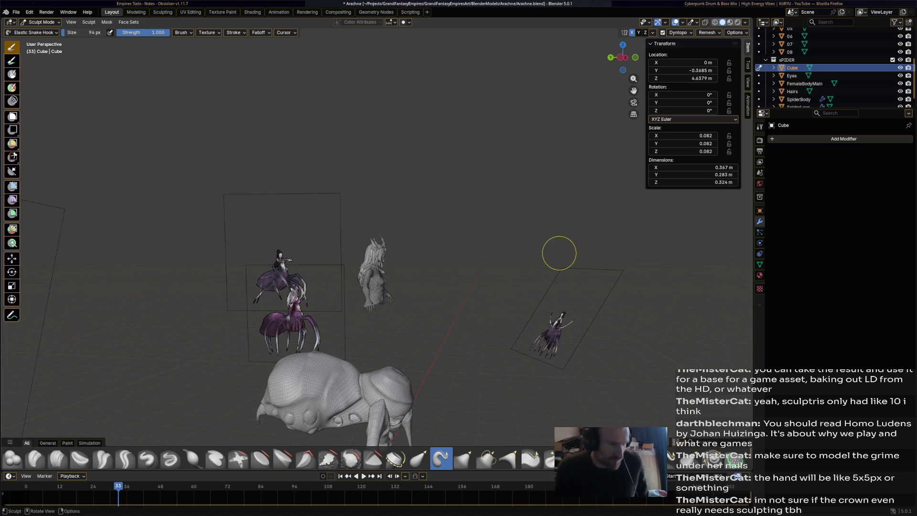
middle_drag(565, 251, 489, 163)
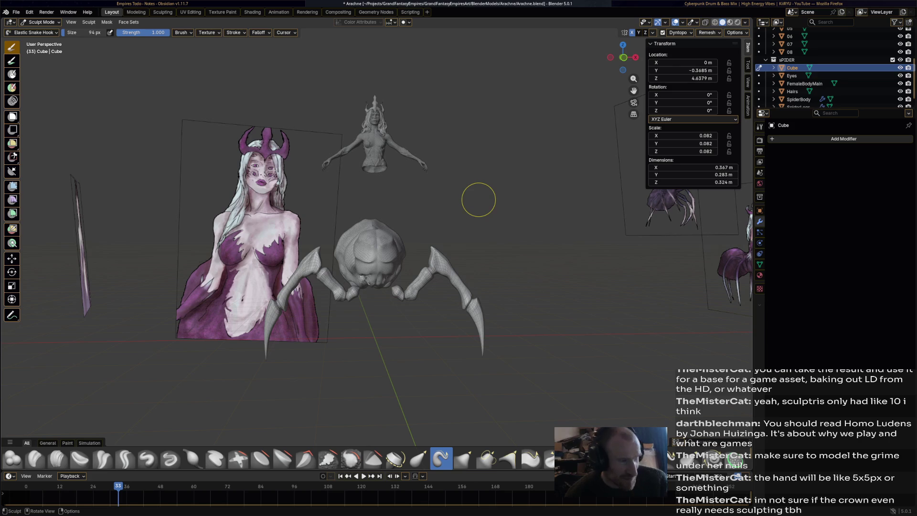
key(ctrl+s)
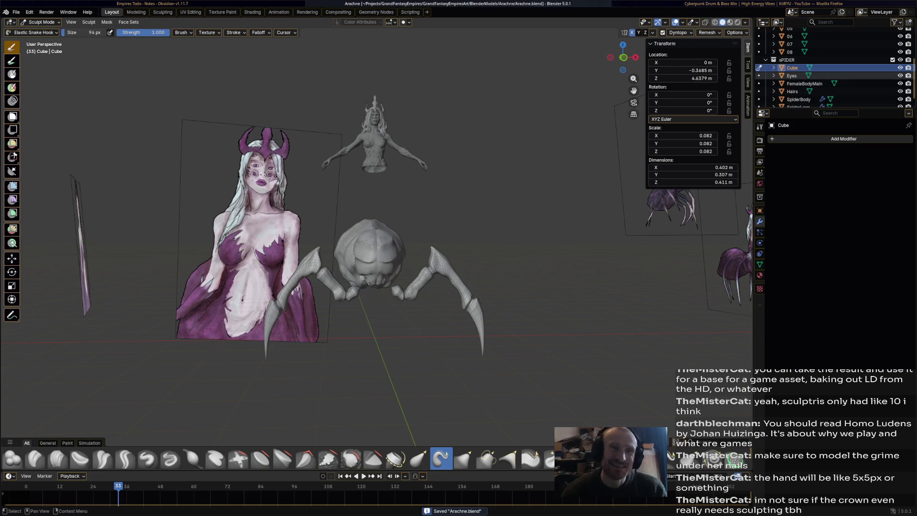
middle_drag(514, 162, 460, 153)
click(40, 22)
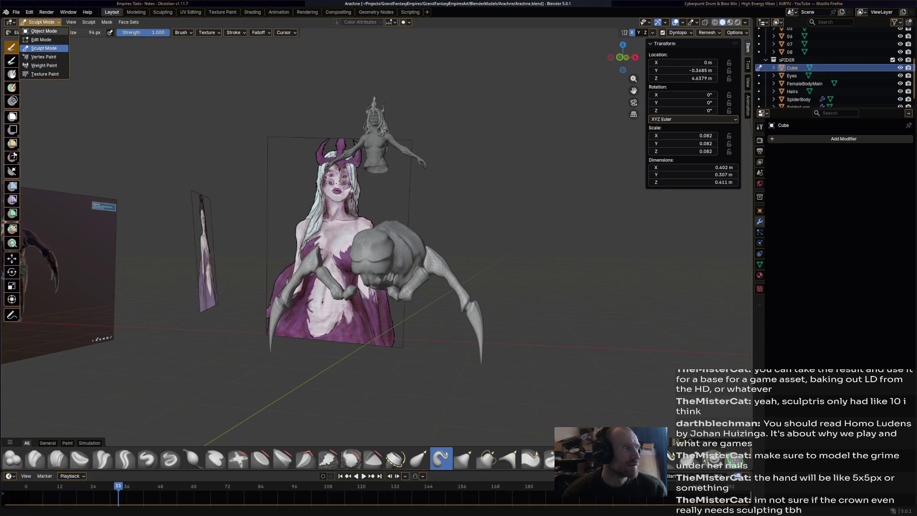
Switch to Object Mode and rename the Cube object to Crown
click(38, 31)
key(F2)
text(Crown)
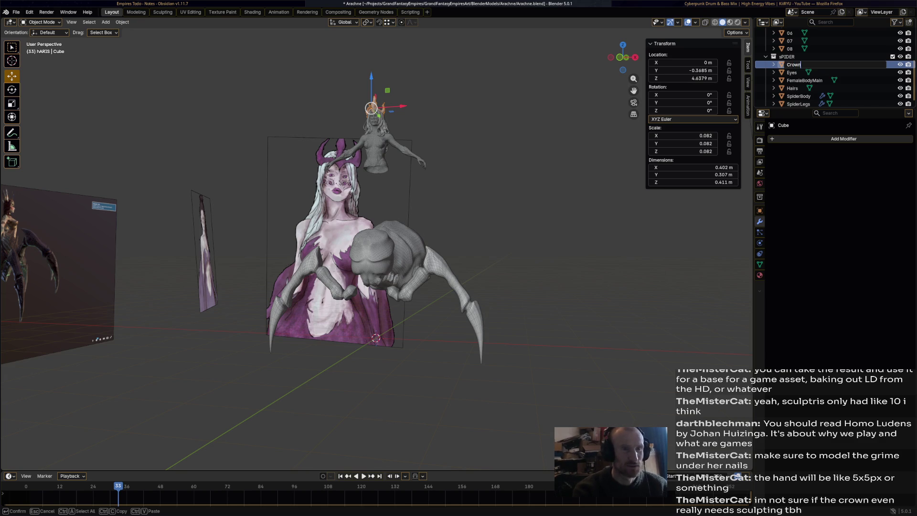
key(Return)
scroll(335, 182, up, 4)
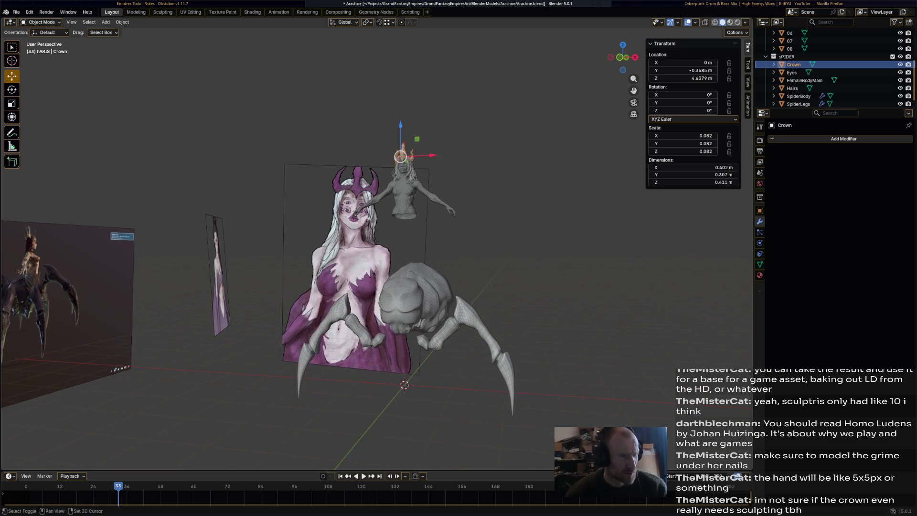
key(alt+a)
Select the spider body instead of the woman bust
mouse_move(334, 238)
middle_down()
mouse_move(286, 239)
mouse_move(325, 239)
mouse_move(293, 229)
mouse_move(277, 210)
middle_up()
scroll(287, 238, up, 3)
scroll(334, 239, down, 5)
scroll(334, 239, up, 4)
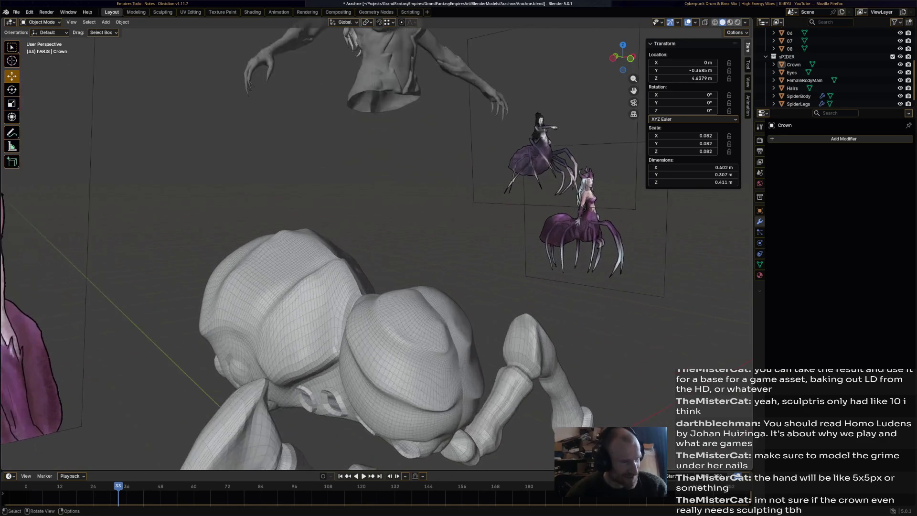
scroll(334, 239, down, 2)
click(377, 105)
click(343, 296)
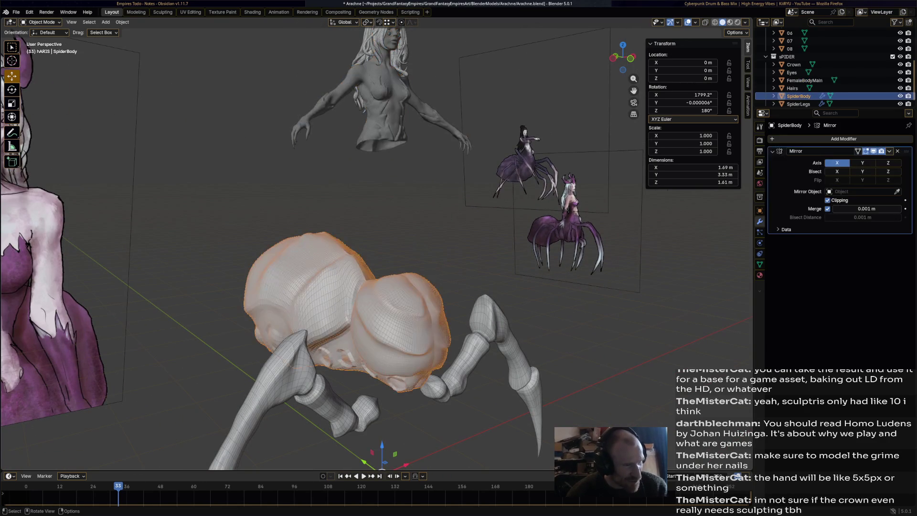
Inspect the spider body from below, then open its Add Modifier menu
middle_drag(334, 239, 305, 190)
scroll(306, 191, up, 5)
scroll(377, 244, down, 4)
mouse_move(377, 243)
middle_down()
mouse_move(411, 191)
mouse_move(377, 248)
middle_up()
scroll(401, 215, down, 3)
scroll(411, 191, up, 2)
scroll(377, 244, up, 4)
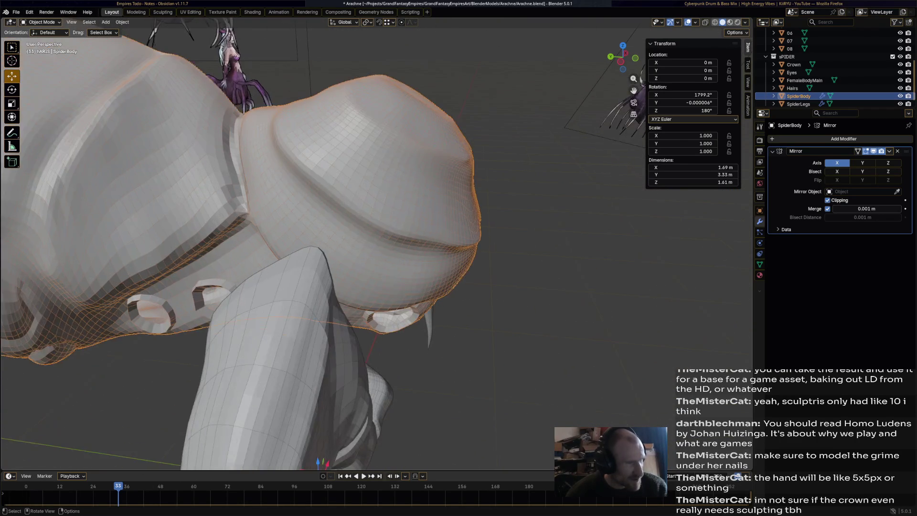
scroll(376, 243, down, 2)
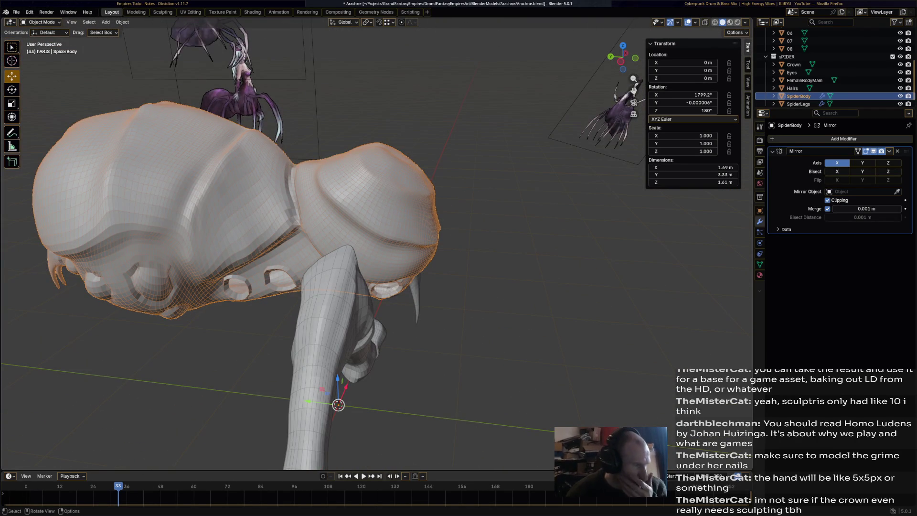
middle_drag(377, 248, 330, 218)
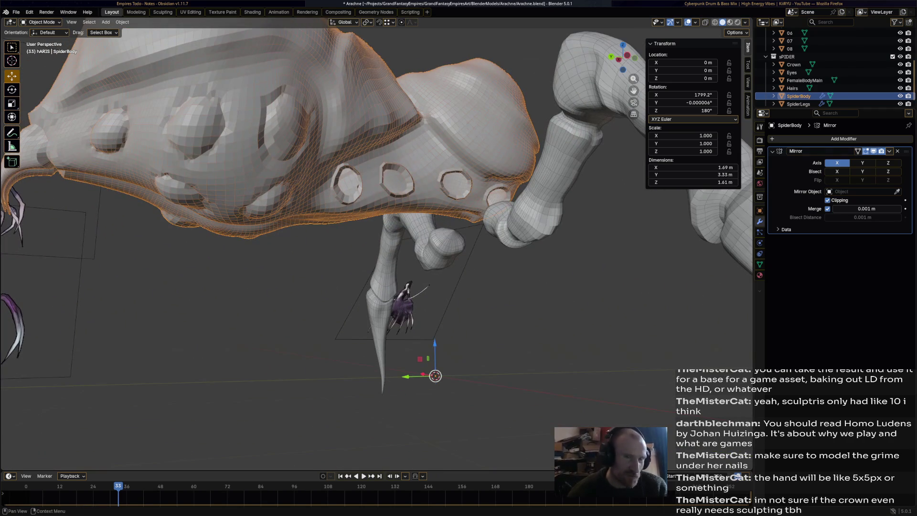
click(43, 22)
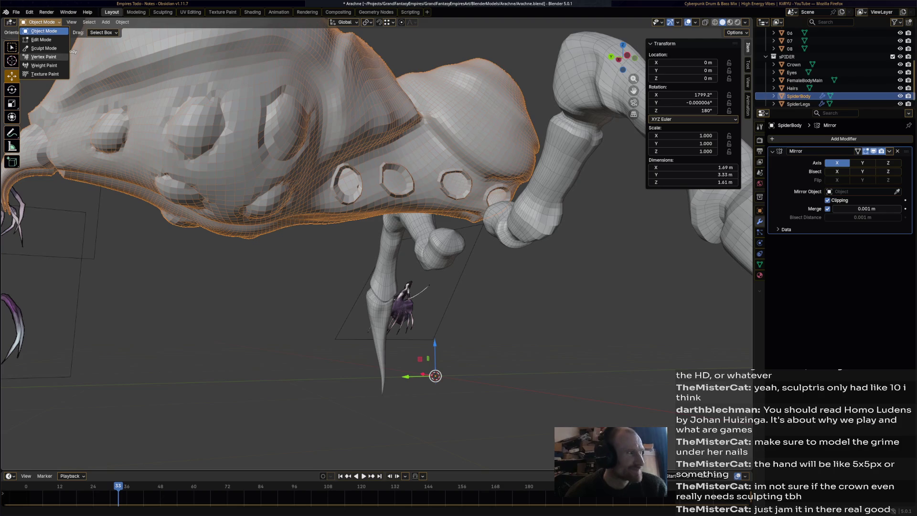
key(Escape)
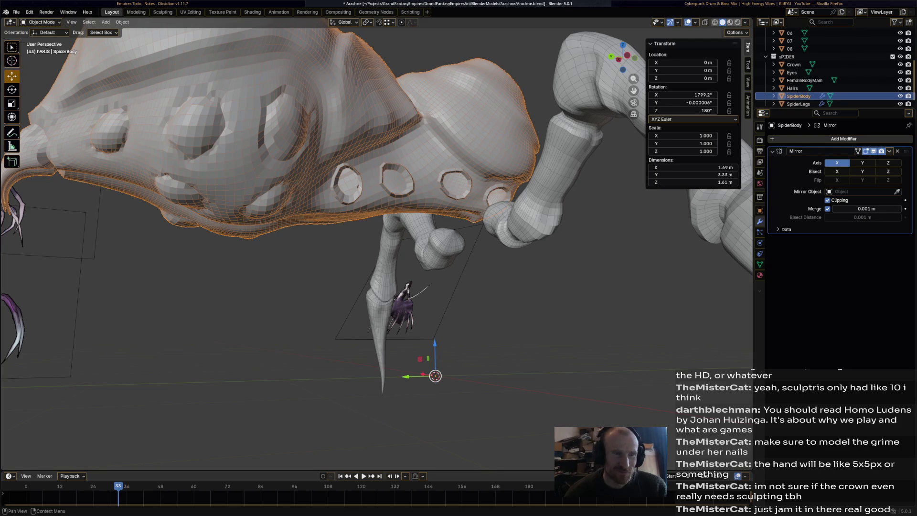
click(806, 138)
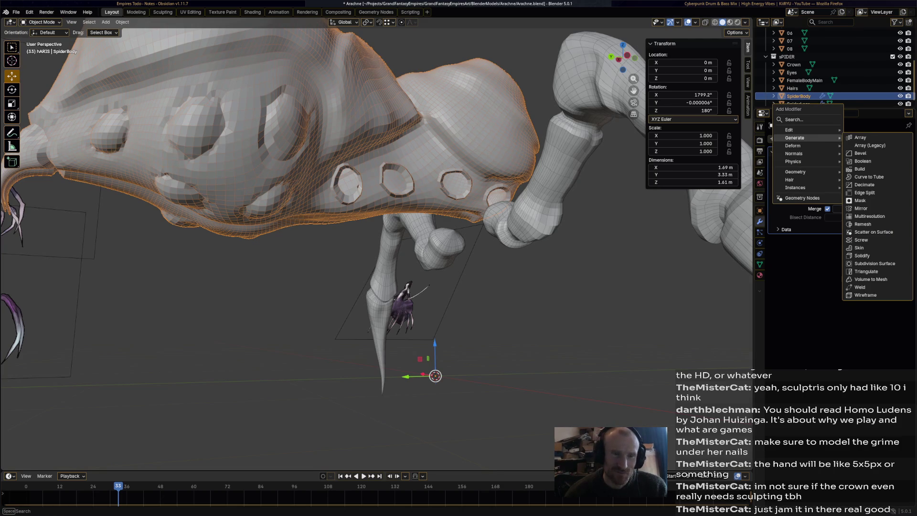
Add a Subdivision Surface modifier (viewport 1, render 2) beneath the spider body's Mirror modifier
click(874, 263)
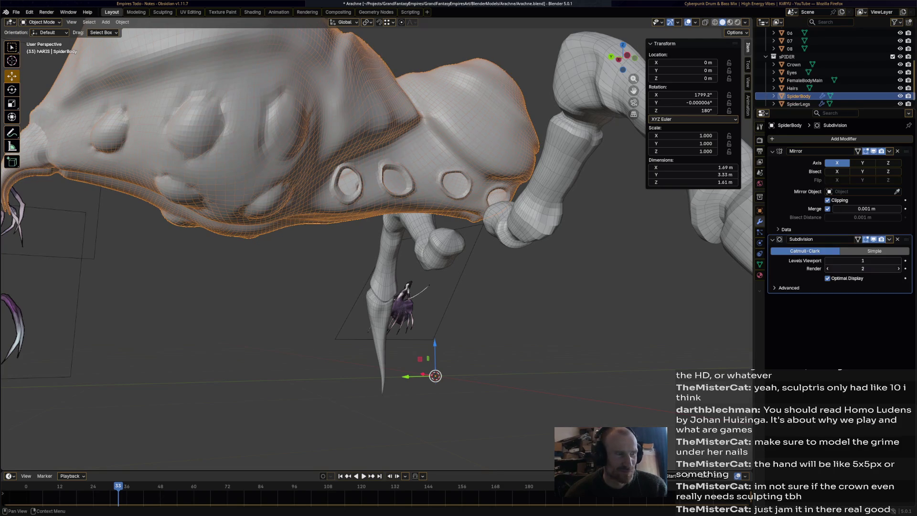
mouse_move(382, 215)
middle_down()
mouse_move(358, 203)
mouse_move(401, 215)
mouse_move(391, 205)
mouse_move(413, 184)
mouse_move(423, 203)
mouse_move(382, 200)
middle_up()
key(alt+a)
scroll(382, 215, down, 3)
scroll(375, 215, up, 3)
mouse_move(382, 238)
middle_down()
mouse_move(382, 120)
mouse_move(453, 215)
mouse_move(654, 200)
mouse_move(620, 177)
middle_up()
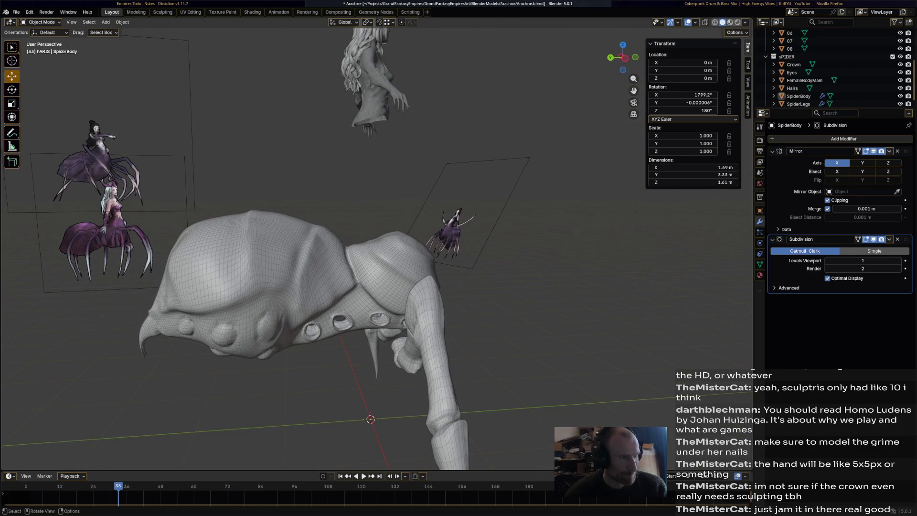
click(373, 86)
Select the woman with her crown, eyes and hair and move her down onto the spider body
mouse_move(372, 86)
middle_down()
mouse_move(391, 157)
mouse_move(411, 162)
middle_up()
key(shift+g)
key(alt+a)
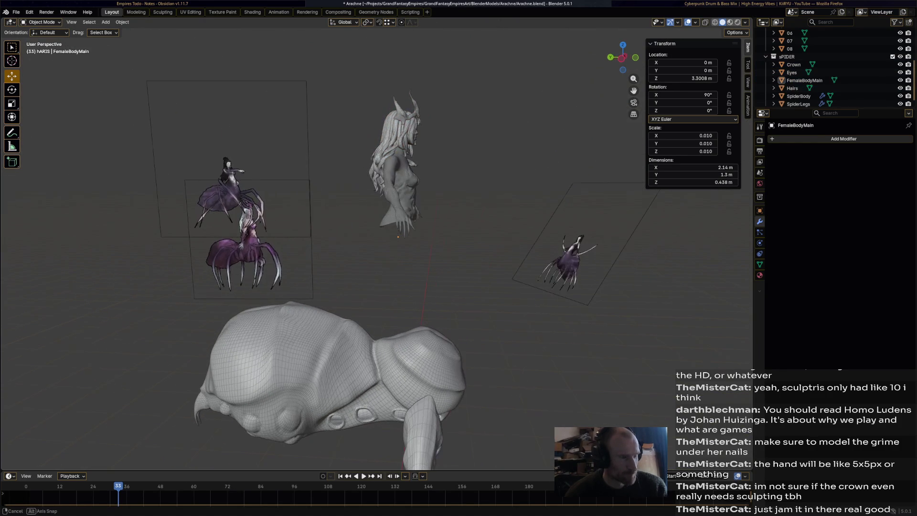
drag(348, 46, 508, 272)
mouse_move(405, 279)
mouse_down()
mouse_move(424, 303)
mouse_move(433, 387)
mouse_up()
middle_drag(434, 387, 334, 382)
drag(387, 392, 398, 392)
Fine-tune the woman's placement: nudge right on X, adjust Z height, shift back on Y
key(BackSpace)
key(ctrl+z)
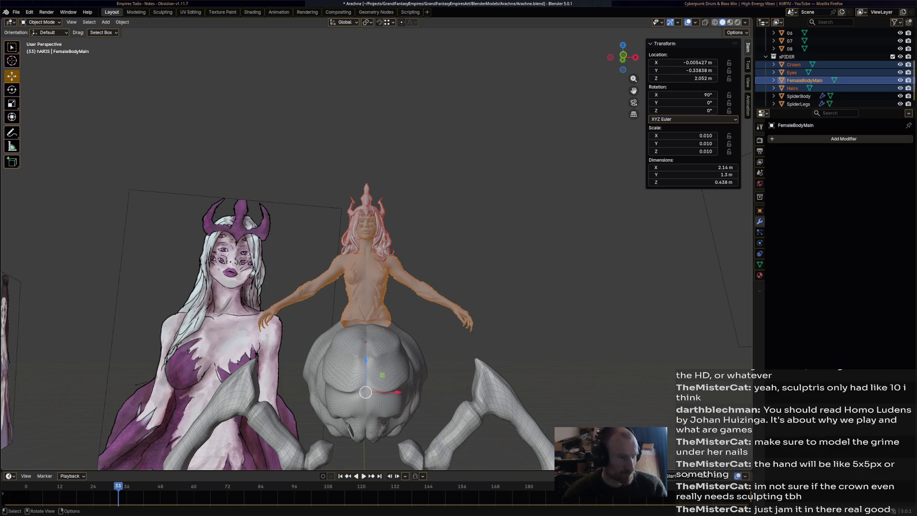
drag(398, 392, 399, 392)
mouse_move(367, 360)
mouse_down()
mouse_move(367, 225)
mouse_move(367, 382)
mouse_up()
mouse_move(366, 382)
middle_down()
mouse_move(396, 389)
mouse_move(405, 404)
mouse_move(432, 404)
middle_up()
drag(432, 404, 422, 404)
drag(451, 373, 451, 348)
mouse_move(451, 348)
middle_down()
mouse_move(441, 393)
mouse_move(406, 343)
mouse_move(258, 351)
mouse_move(463, 354)
mouse_move(372, 353)
mouse_move(501, 336)
mouse_move(415, 334)
middle_up()
Select the FemaleBodyMain torso, zoom in close, and save Arachne.blend
scroll(363, 353, up, 5)
key(alt+a)
scroll(397, 354, down, 5)
scroll(377, 353, up, 3)
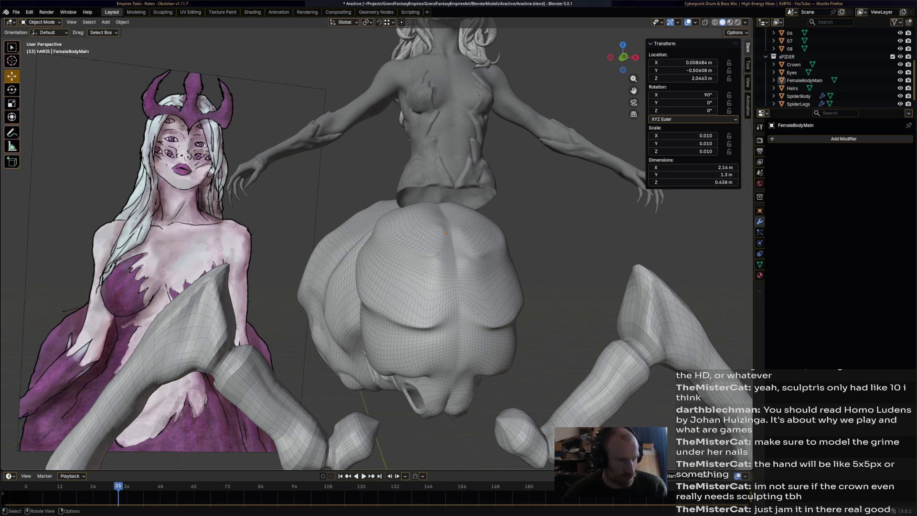
mouse_move(444, 239)
ctrl+middle_down()
mouse_move(444, 163)
mouse_move(444, 239)
ctrl+middle_up()
click(358, 215)
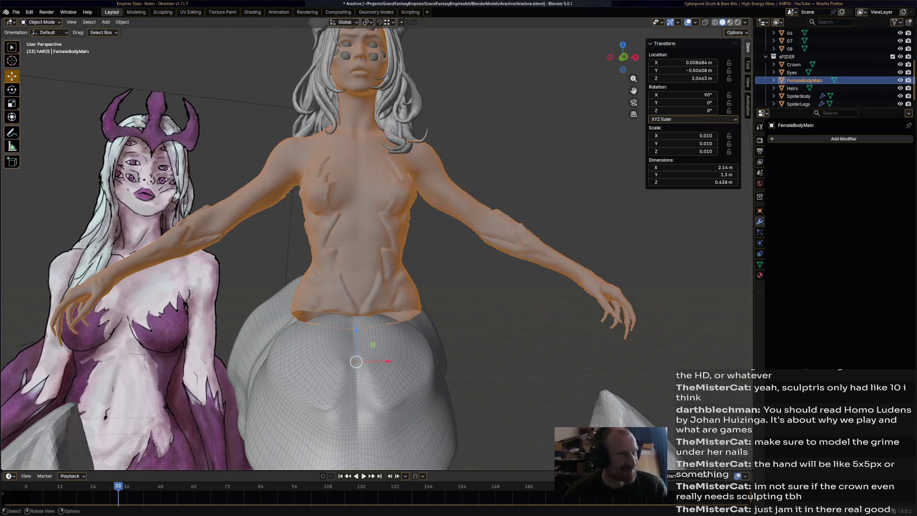
mouse_move(444, 239)
ctrl+middle_down()
mouse_move(444, 205)
mouse_move(444, 218)
ctrl+middle_up()
scroll(376, 244, down, 3)
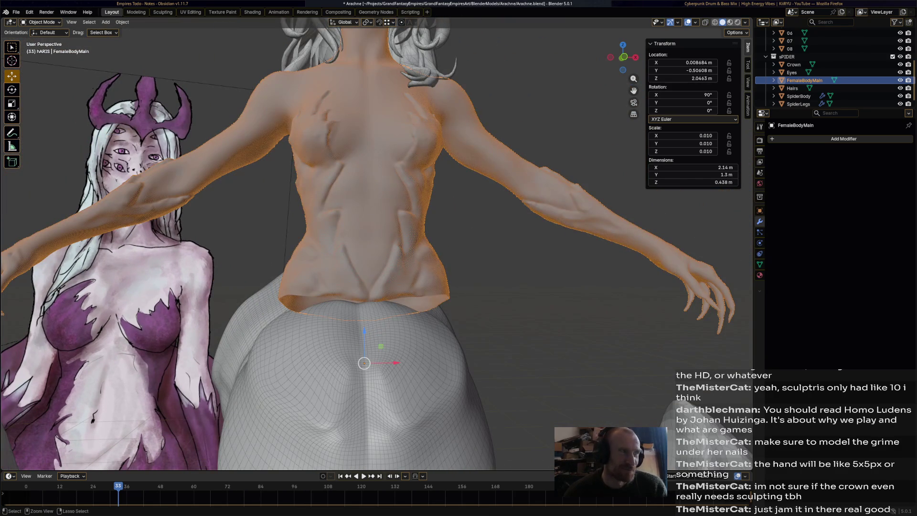
key(ctrl+s)
click(16, 12)
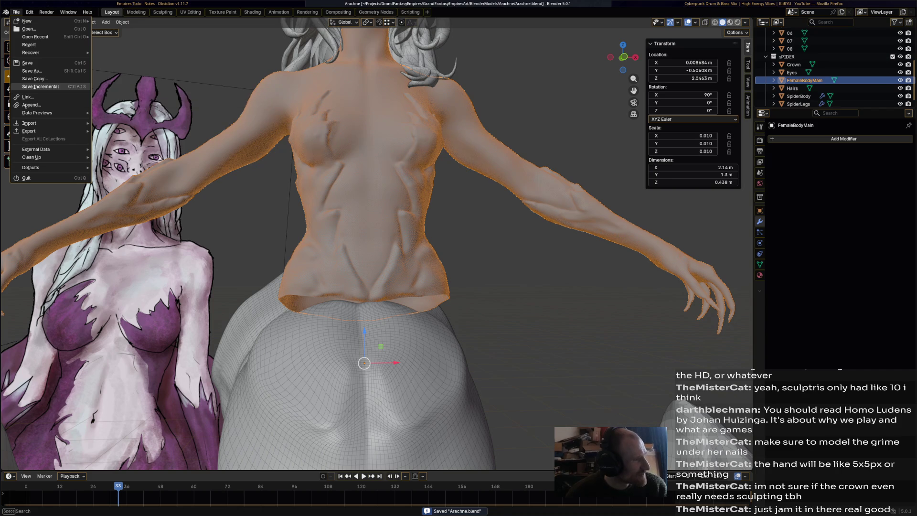
Save an incremental copy as Arachne1 and add a Decimate modifier to the torso
click(40, 86)
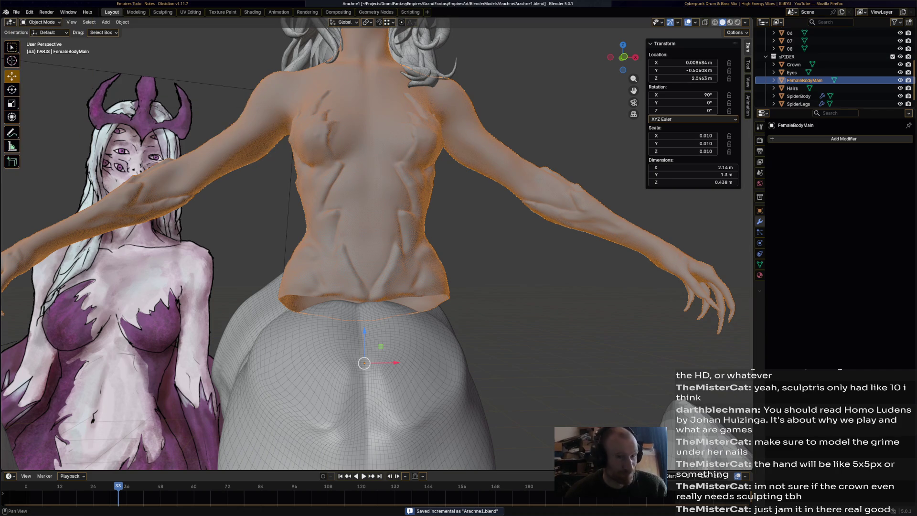
click(843, 138)
mouse_move(843, 138)
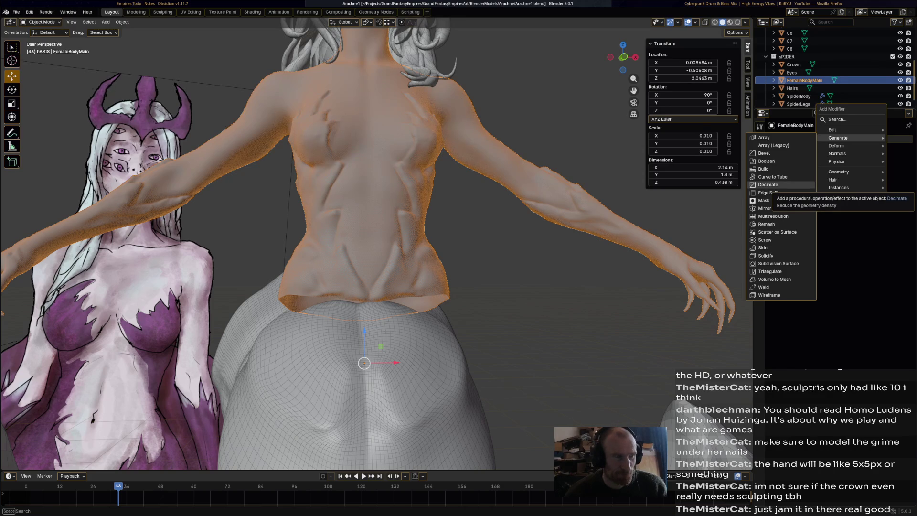
click(766, 184)
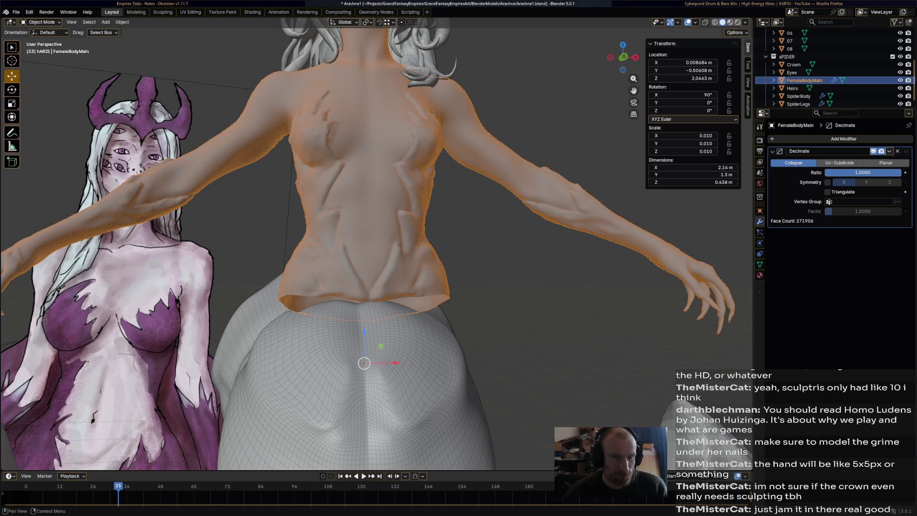
Test Un-Subdivide decimation at 1, 2 and 3 iterations, settling back on 1
click(839, 162)
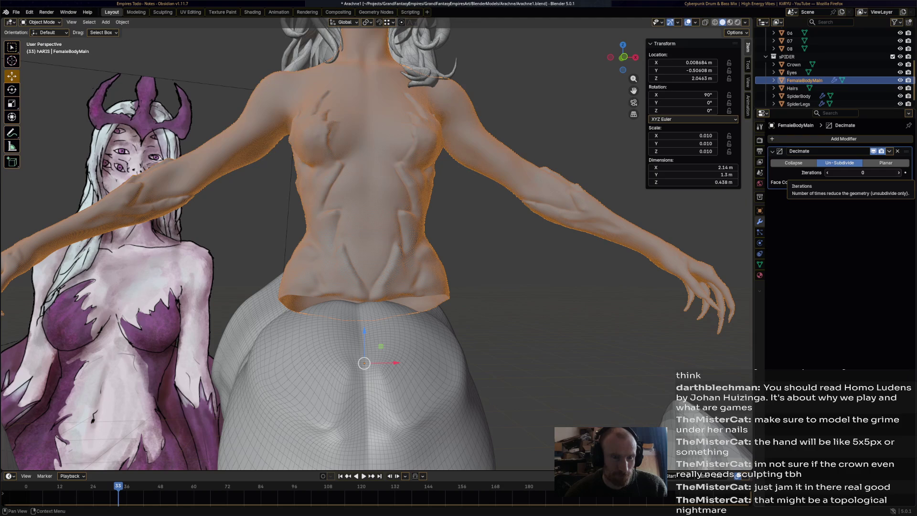
click(898, 172)
mouse_move(363, 238)
ctrl+middle_down()
mouse_move(363, 267)
mouse_move(363, 189)
ctrl+middle_up()
click(898, 172)
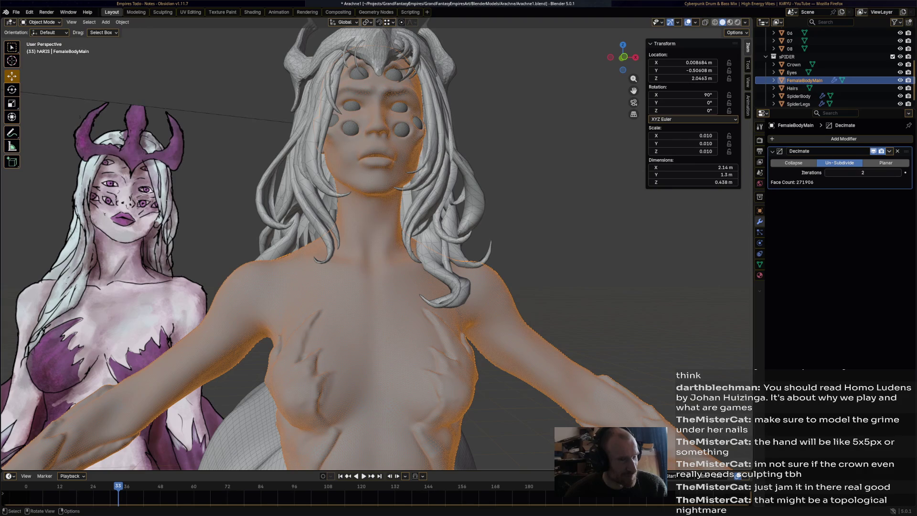
shift+middle_drag(382, 334, 382, 47)
scroll(377, 239, up, 5)
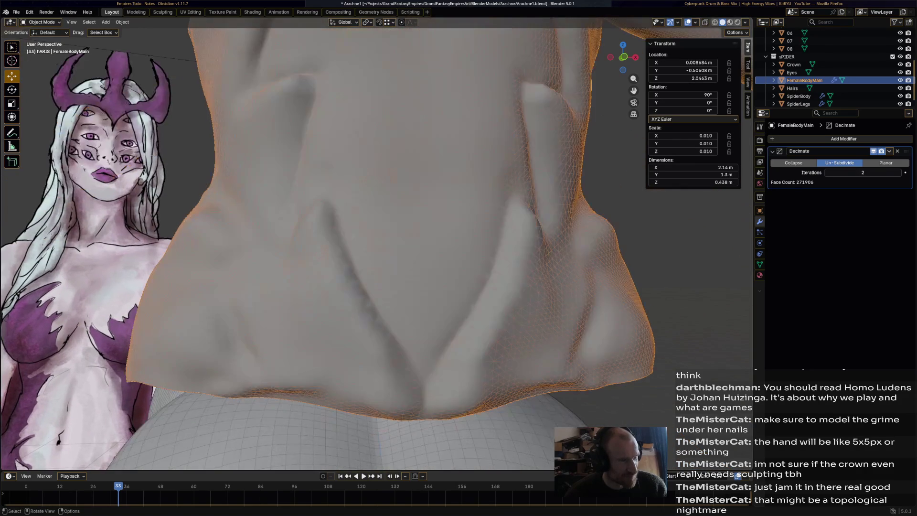
click(898, 173)
click(827, 173)
click(826, 172)
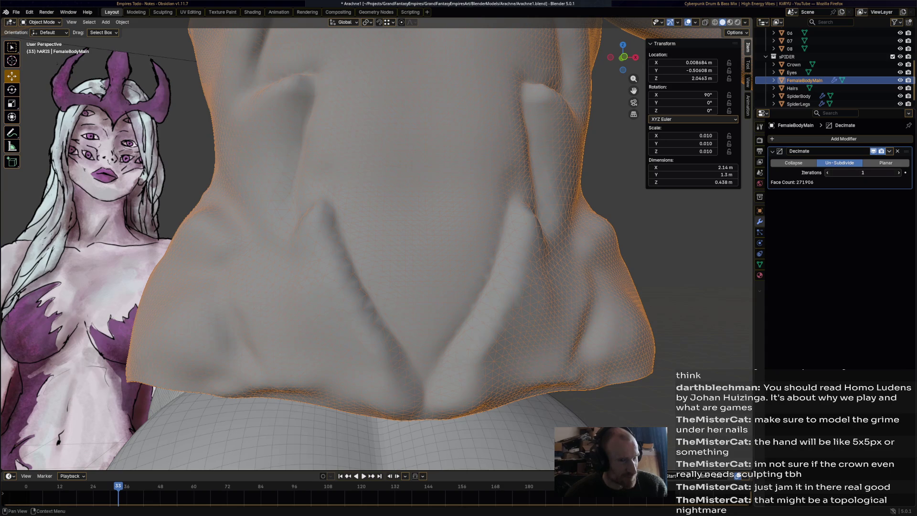
scroll(377, 239, down, 3)
scroll(377, 238, down, 3)
scroll(377, 239, up, 2)
Enter Sculpt Mode, turn off Dynamic Topology, and return to Object Mode
click(41, 22)
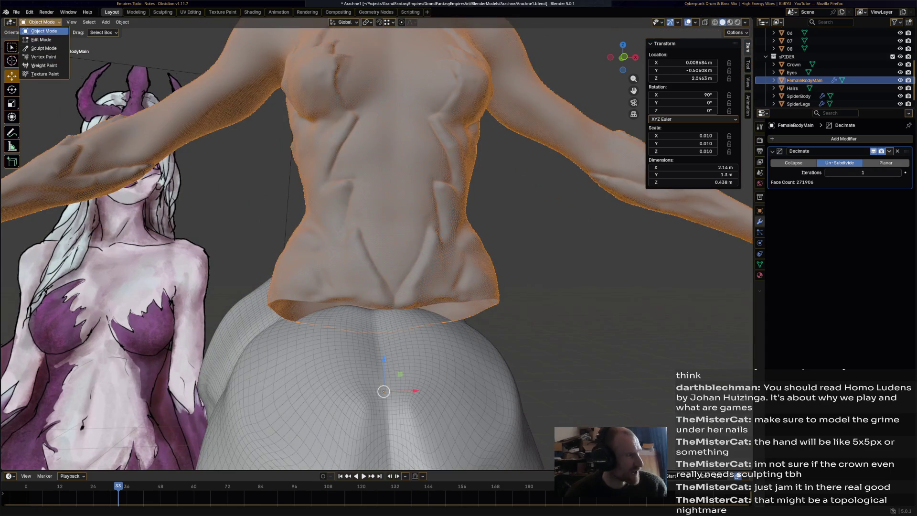
click(44, 48)
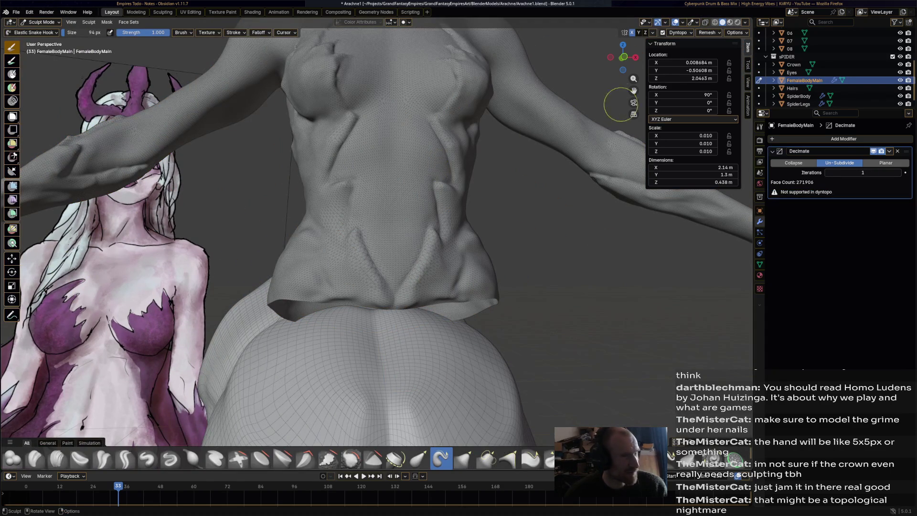
key(ctrl+d)
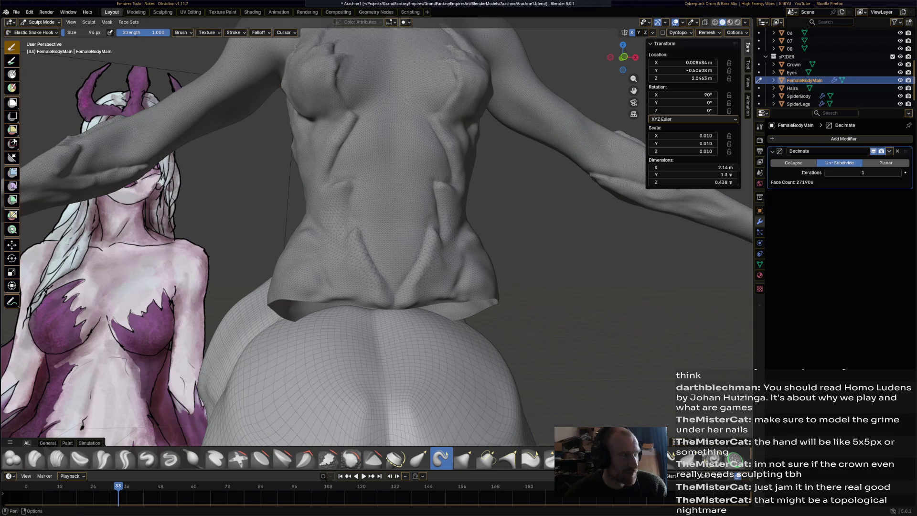
click(40, 21)
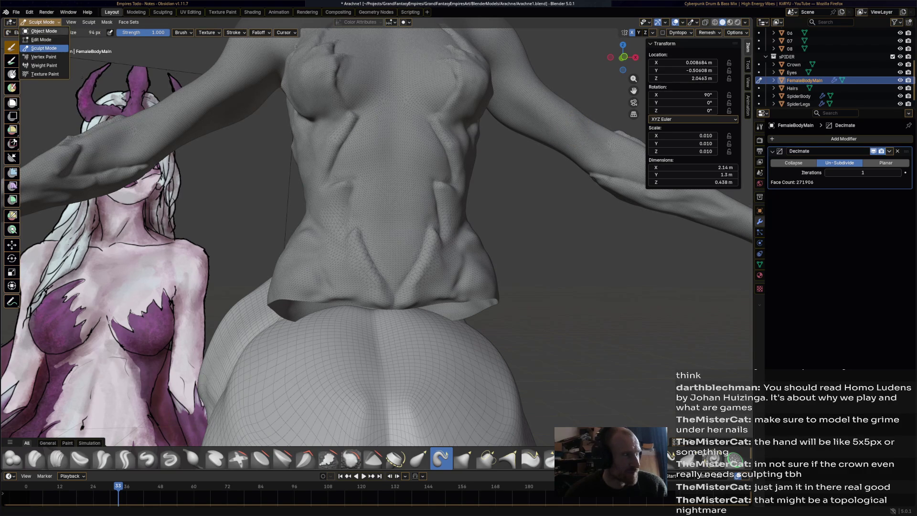
click(41, 31)
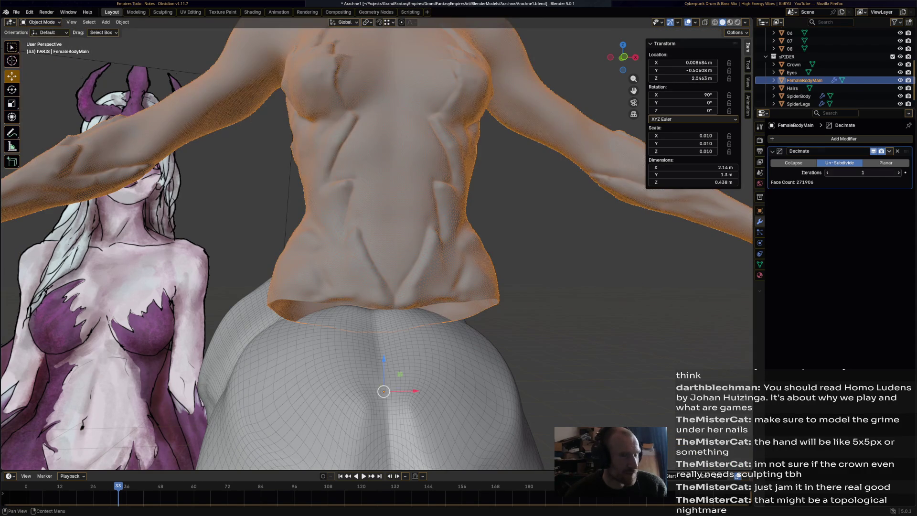
Switch to Collapse decimation, trying ratio 0.4605 before raising it to 0.6884
click(898, 172)
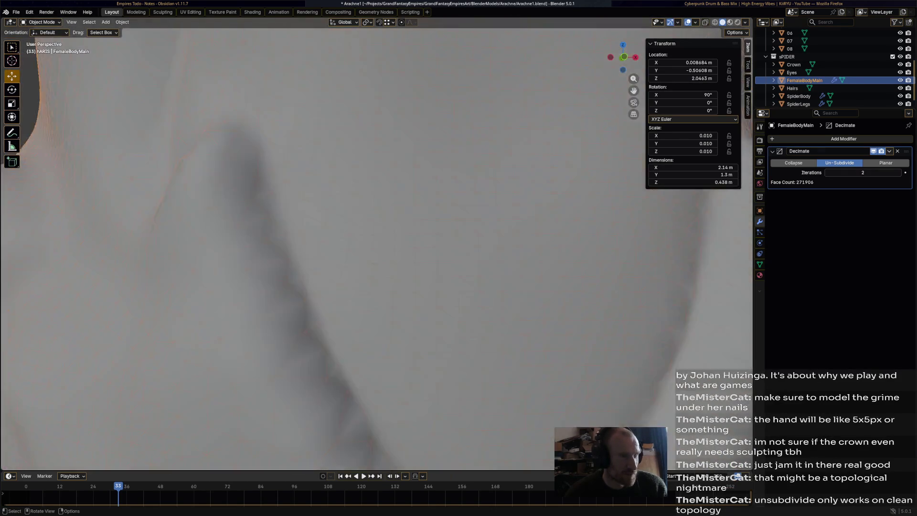
mouse_move(377, 239)
middle_down()
mouse_move(449, 196)
mouse_move(502, 188)
middle_up()
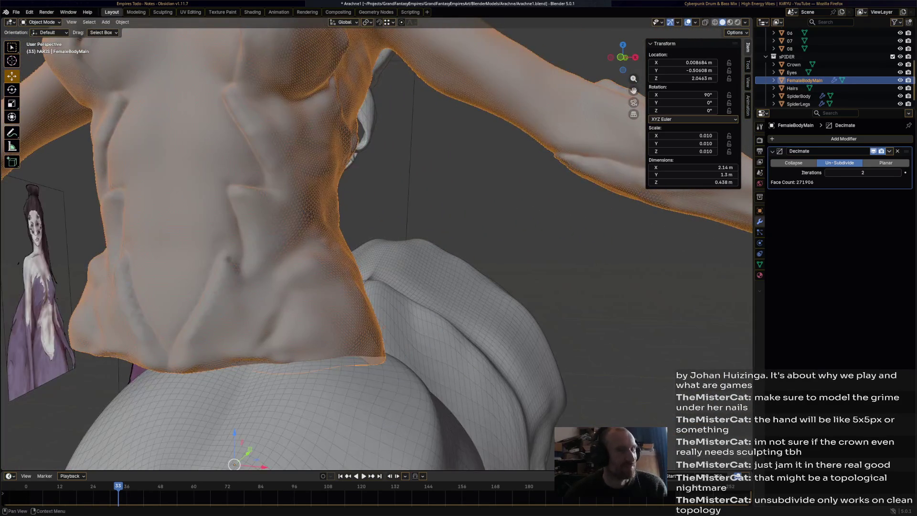
click(827, 172)
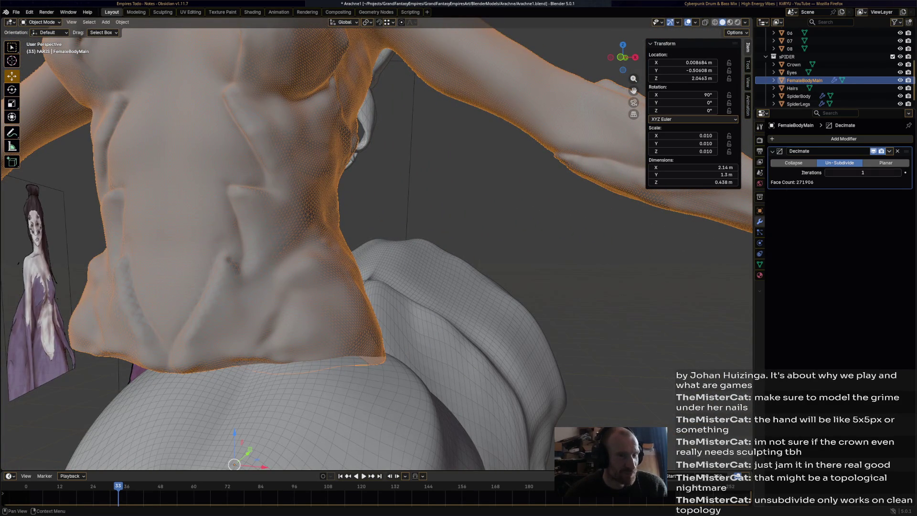
click(793, 163)
drag(862, 172, 823, 172)
scroll(377, 244, down, 5)
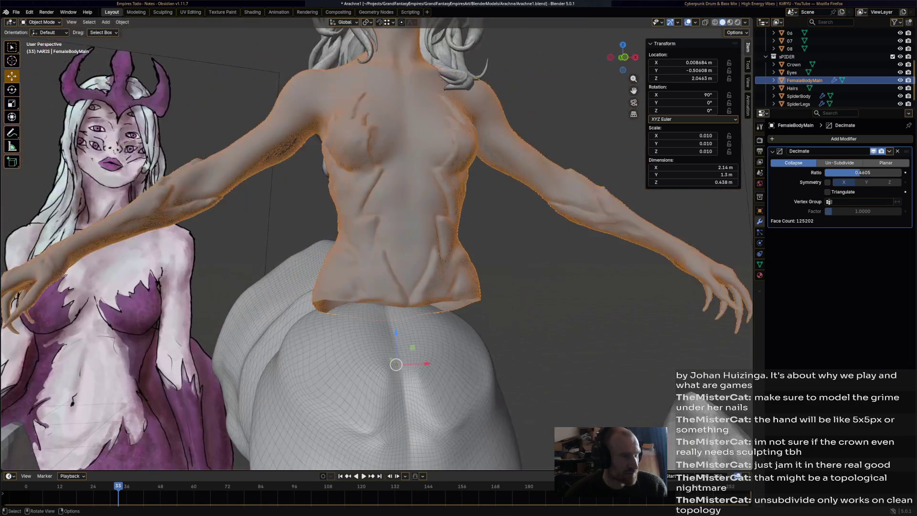
middle_drag(377, 244, 353, 238)
scroll(354, 239, up, 6)
scroll(353, 239, down, 6)
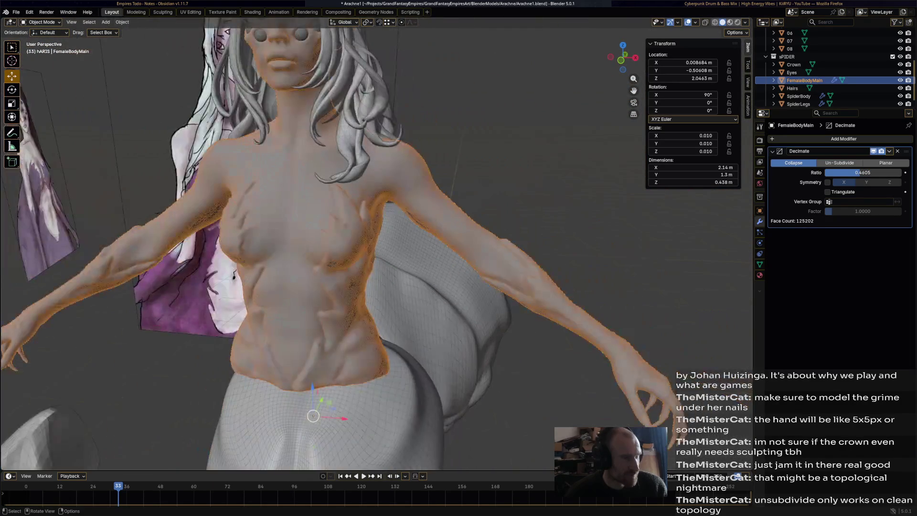
drag(854, 172, 866, 172)
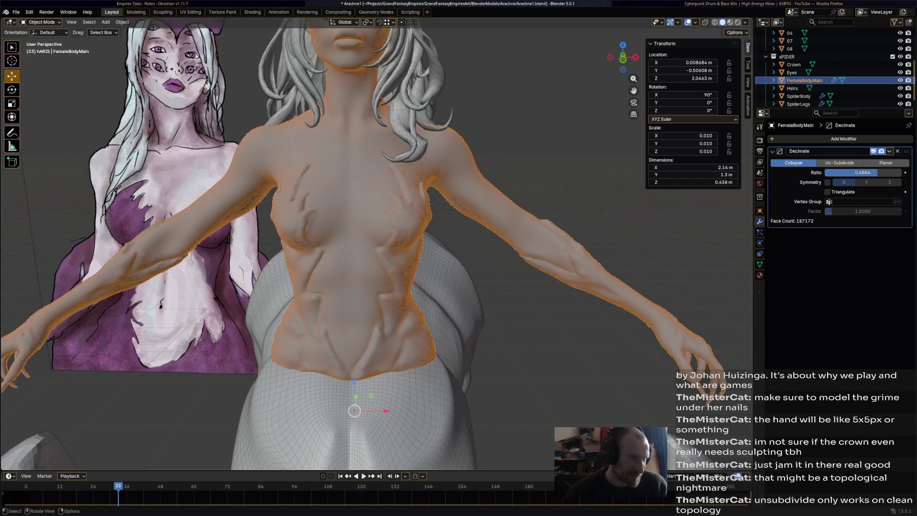
scroll(373, 239, down, 4)
middle_drag(372, 239, 379, 205)
scroll(378, 206, up, 4)
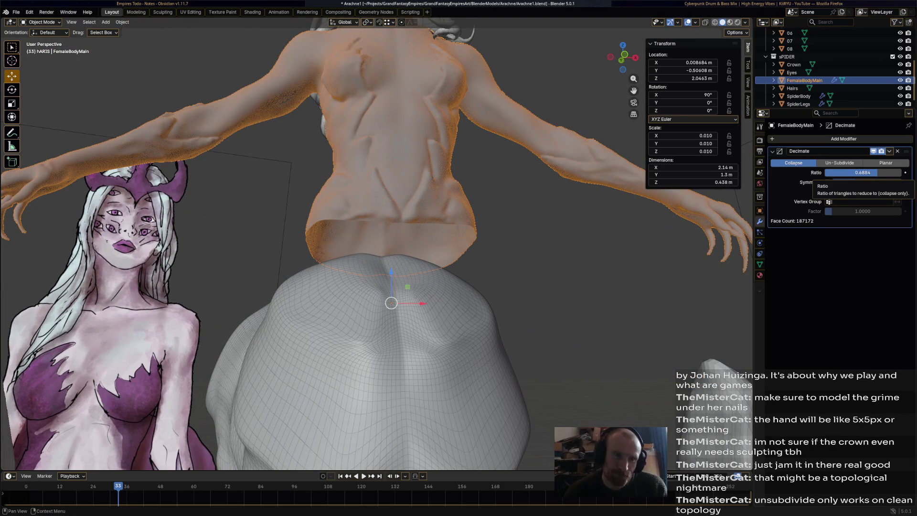
Compare Planar and Un-Subdivide modes, then return to Collapse decimation at 0.6884
click(885, 163)
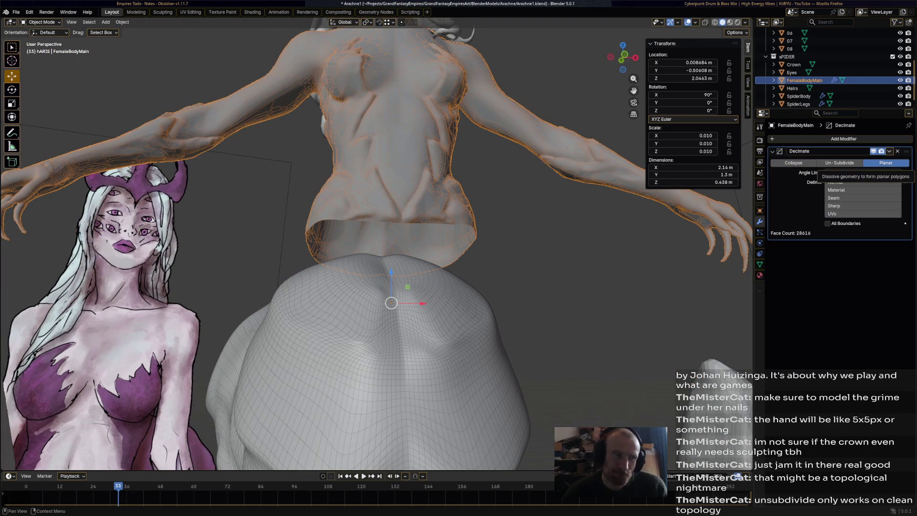
scroll(377, 239, up, 10)
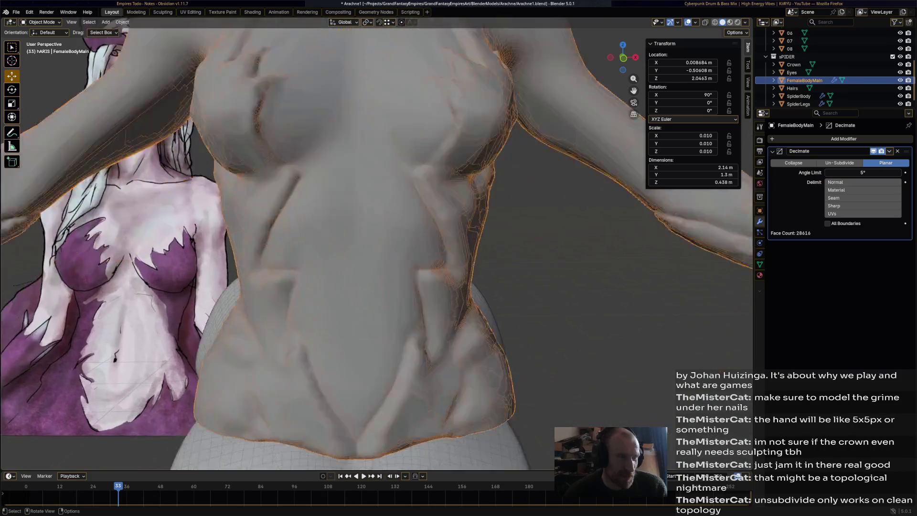
scroll(377, 238, down, 5)
scroll(377, 239, up, 10)
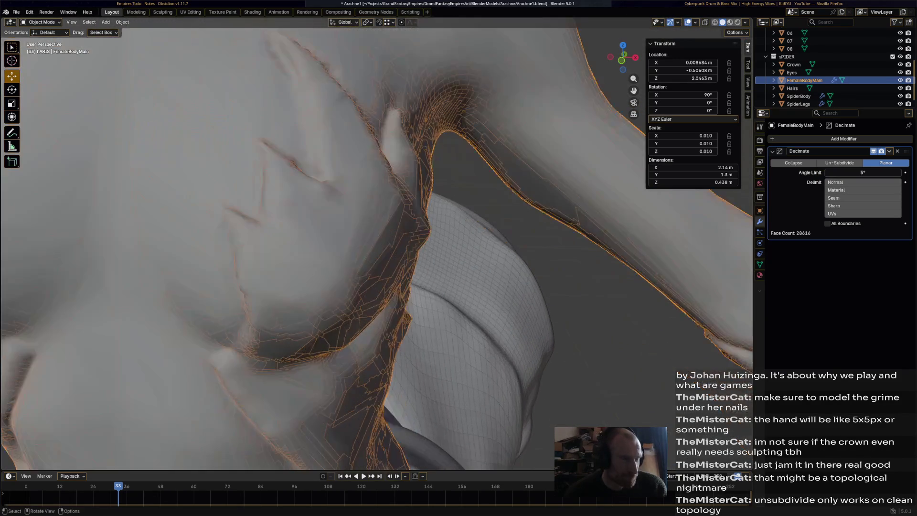
scroll(377, 239, down, 4)
mouse_move(377, 239)
middle_down()
mouse_move(363, 253)
mouse_move(329, 353)
mouse_move(311, 454)
mouse_move(329, 425)
middle_up()
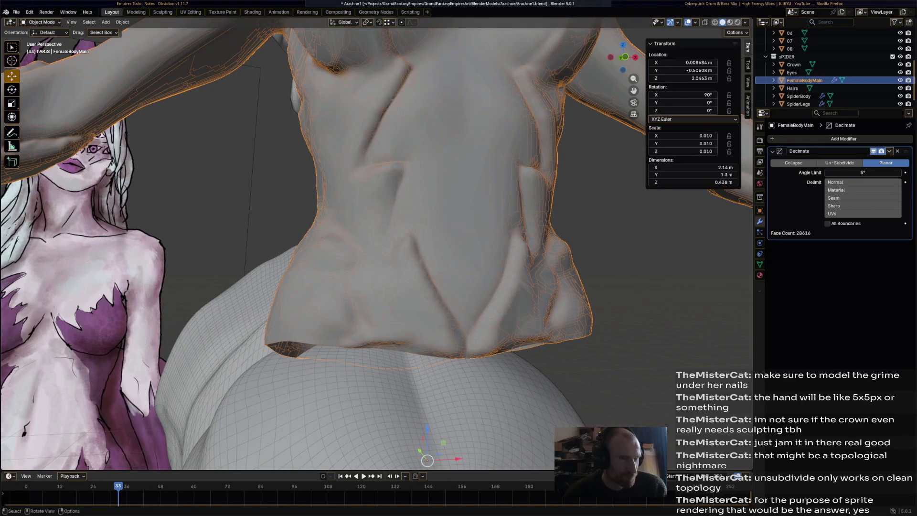
click(839, 163)
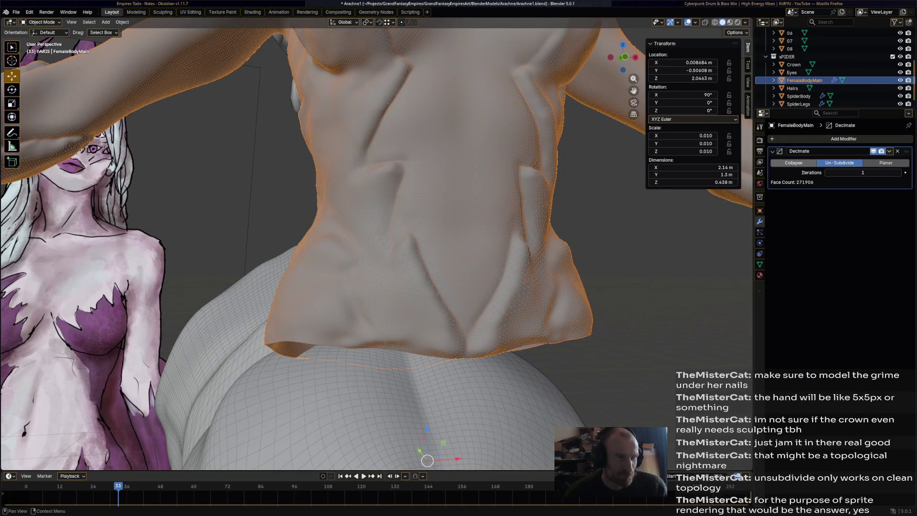
click(793, 163)
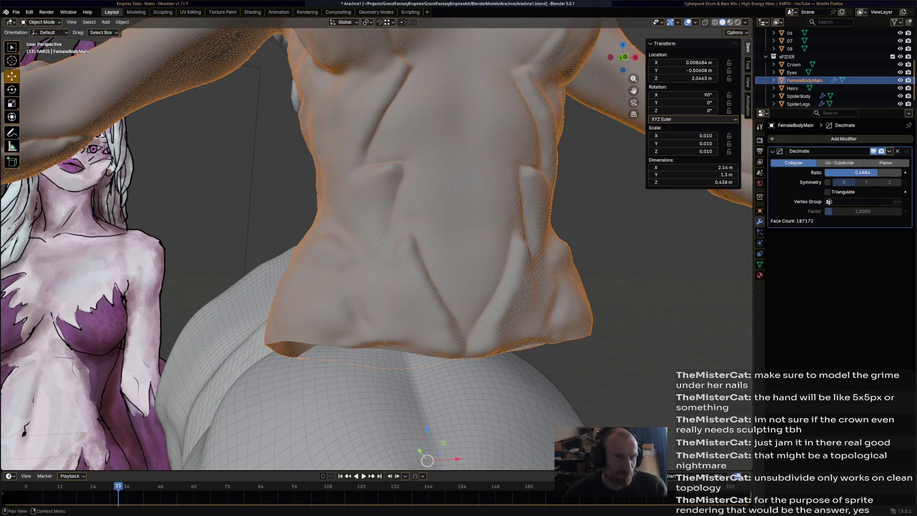
scroll(377, 243, down, 4)
scroll(377, 244, up, 2)
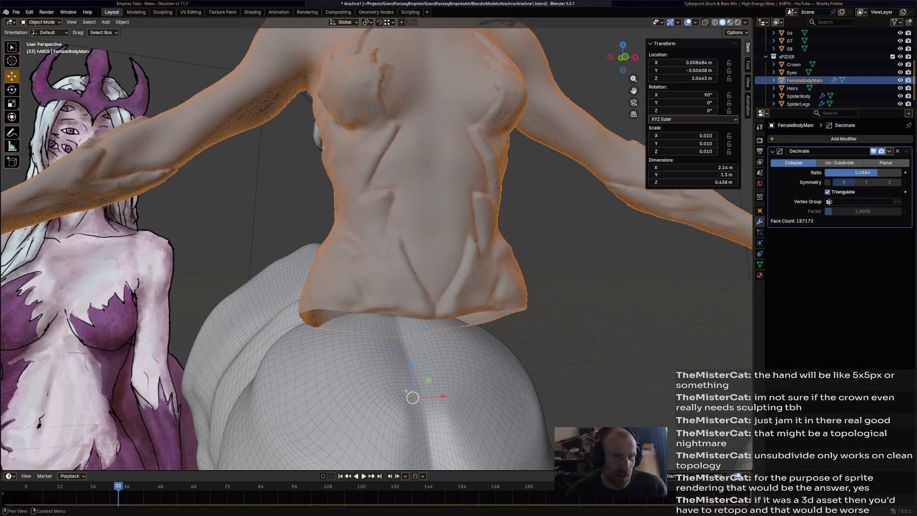
scroll(377, 243, up, 7)
scroll(377, 243, down, 5)
scroll(377, 243, down, 3)
scroll(377, 243, up, 3)
scroll(377, 243, down, 2)
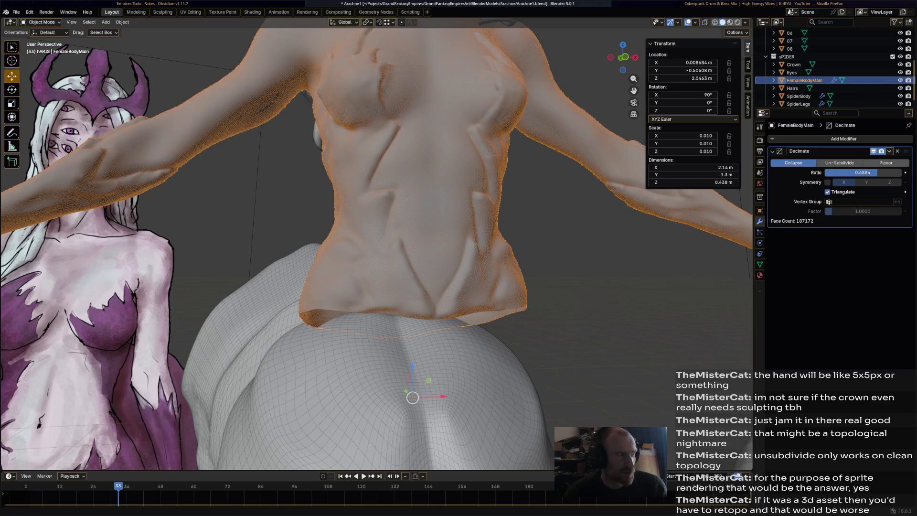
click(41, 22)
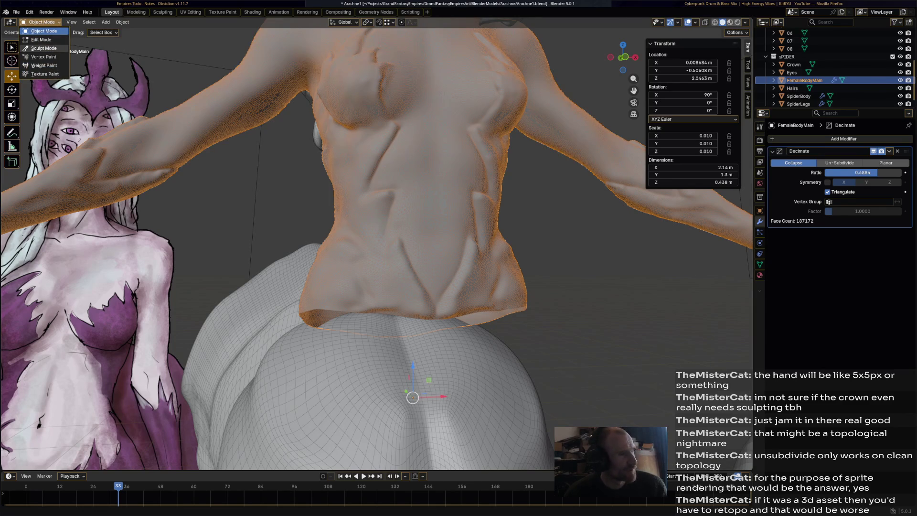
Remesh the female torso in Sculpt Mode into a smooth 187172-face surface
click(44, 48)
click(706, 32)
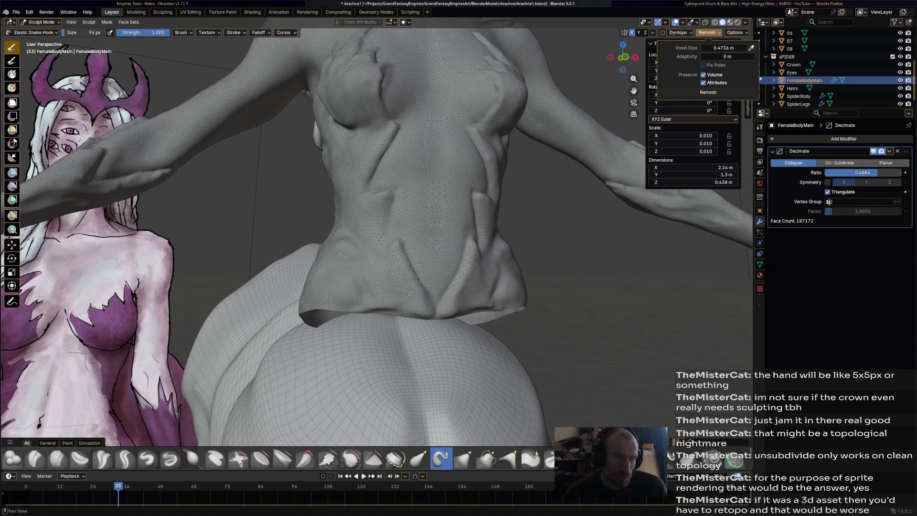
click(708, 92)
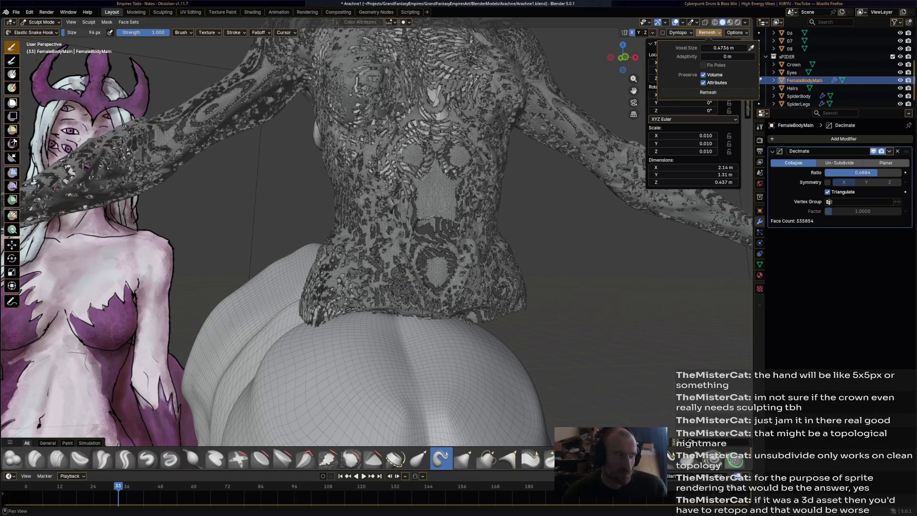
mouse_move(497, 188)
middle_down()
mouse_move(497, 204)
mouse_move(482, 204)
mouse_move(506, 205)
middle_up()
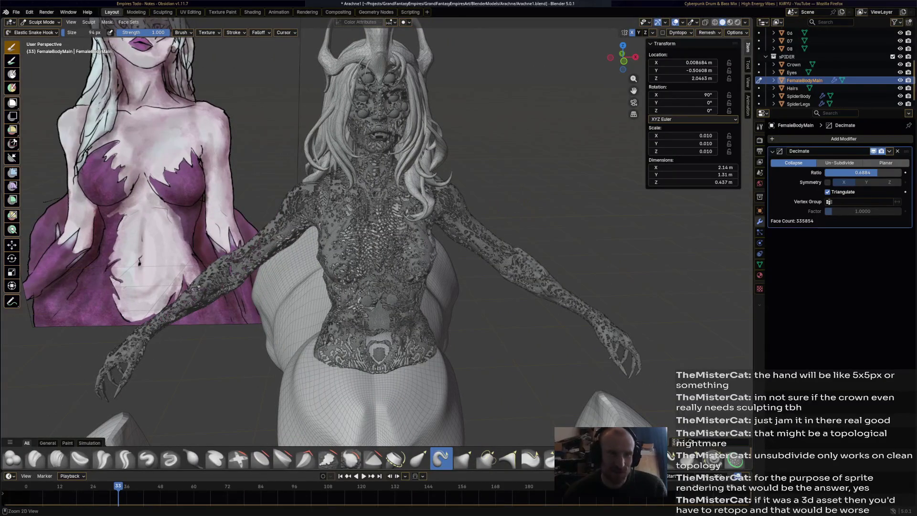
scroll(513, 210, up, 8)
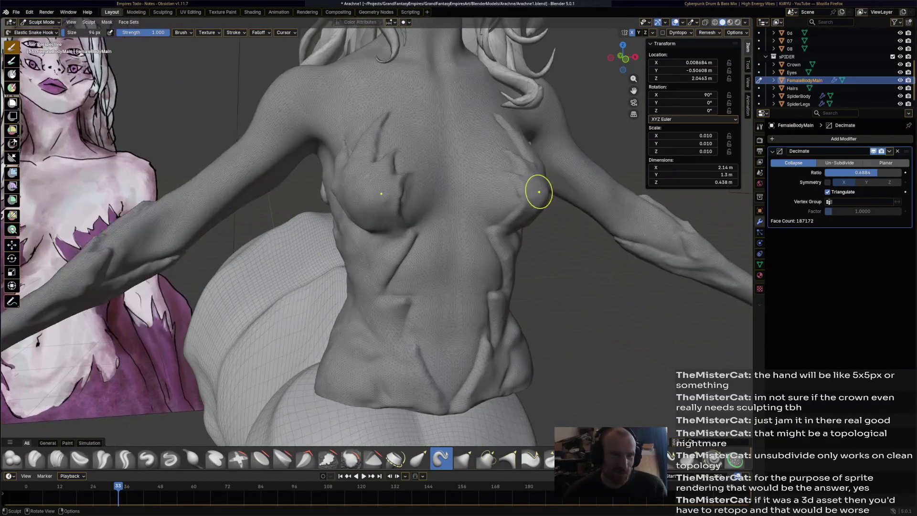
scroll(596, 148, down, 8)
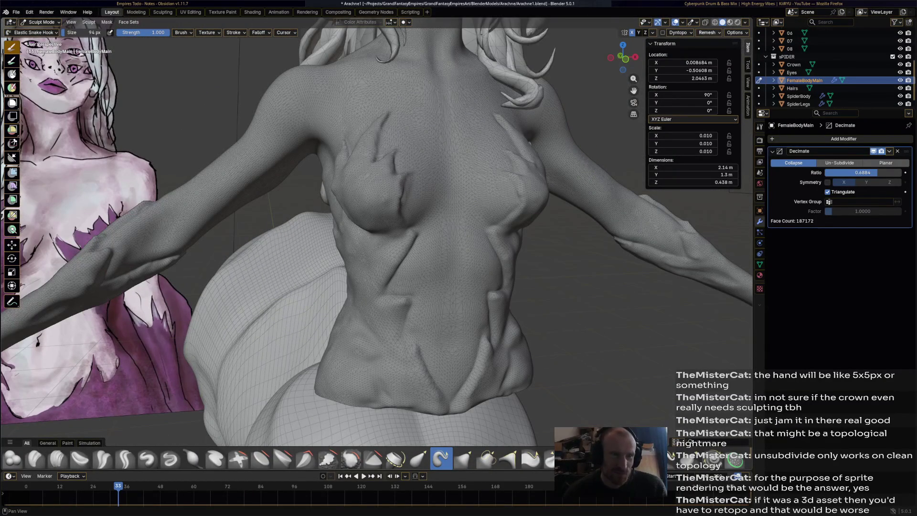
Review the Remesh and sculpting Options popovers, inspect the remeshed torso, and save Arachne1.blend
click(706, 33)
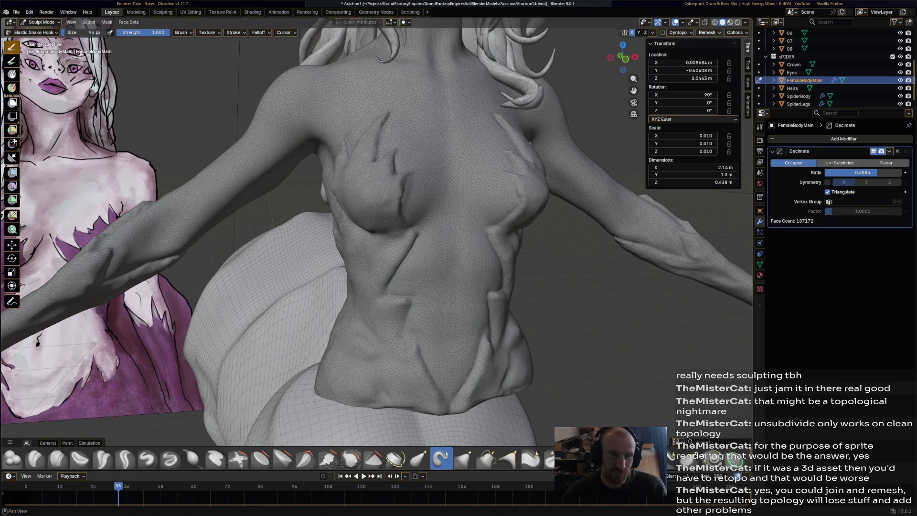
click(735, 32)
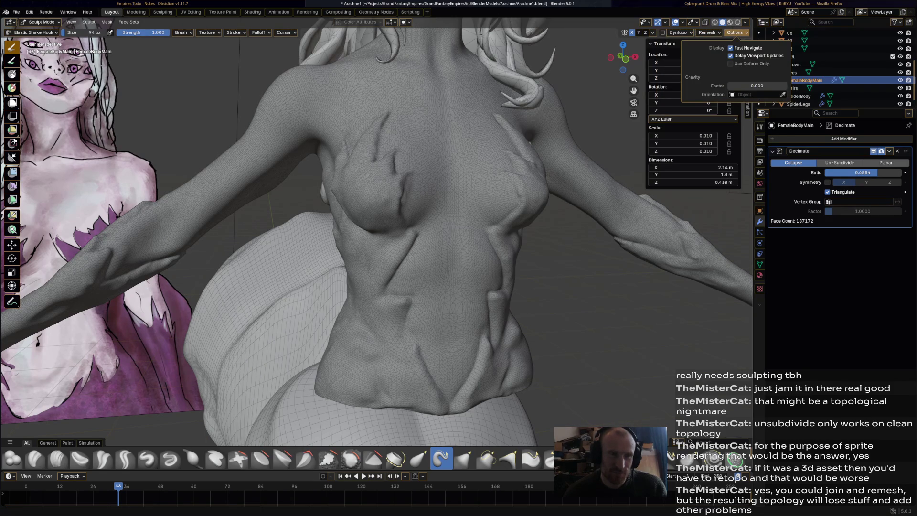
click(734, 33)
click(707, 32)
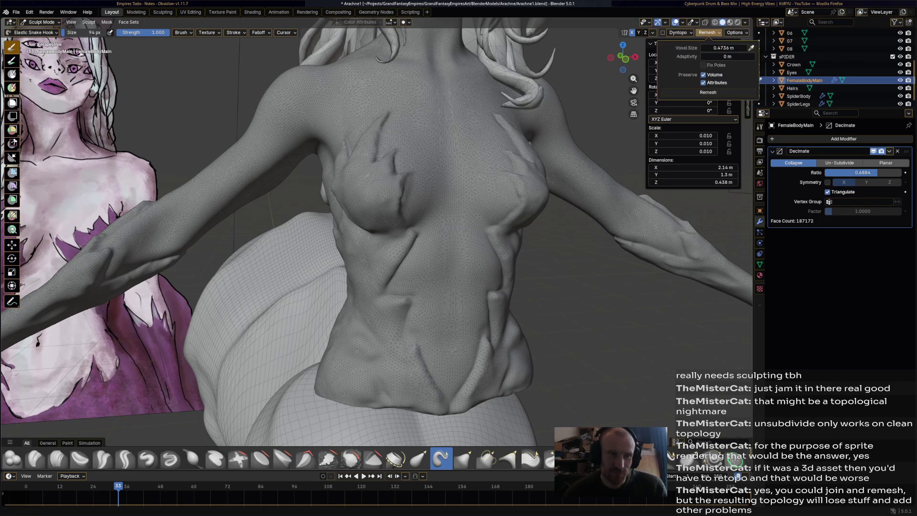
mouse_move(468, 234)
middle_down()
mouse_move(496, 236)
mouse_move(430, 205)
mouse_move(334, 213)
middle_up()
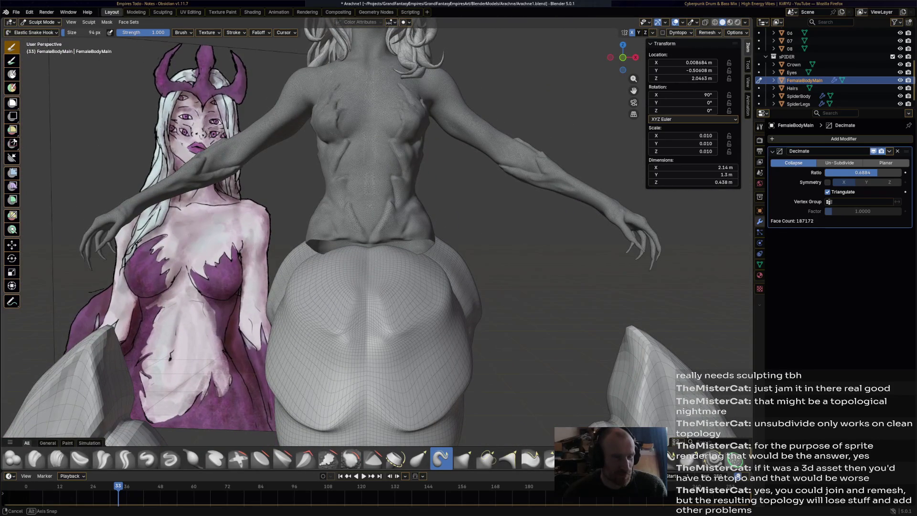
scroll(515, 262, down, 5)
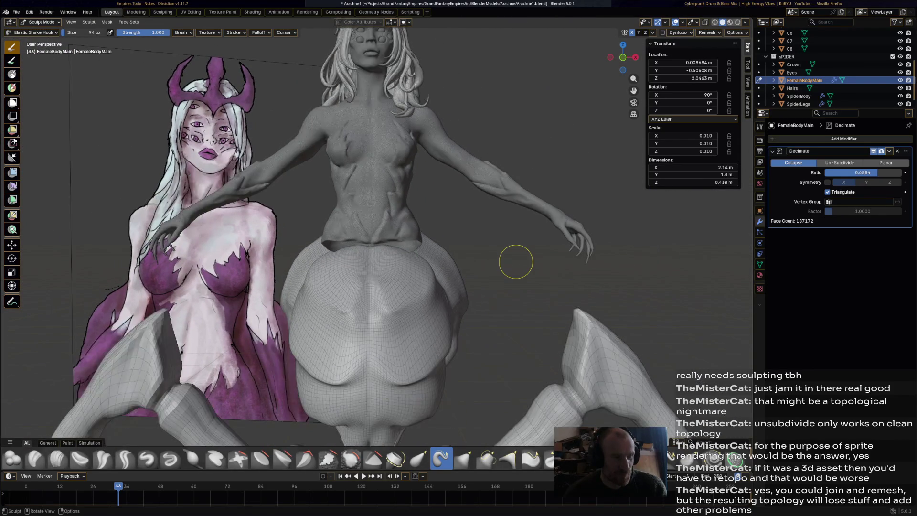
scroll(459, 257, up, 10)
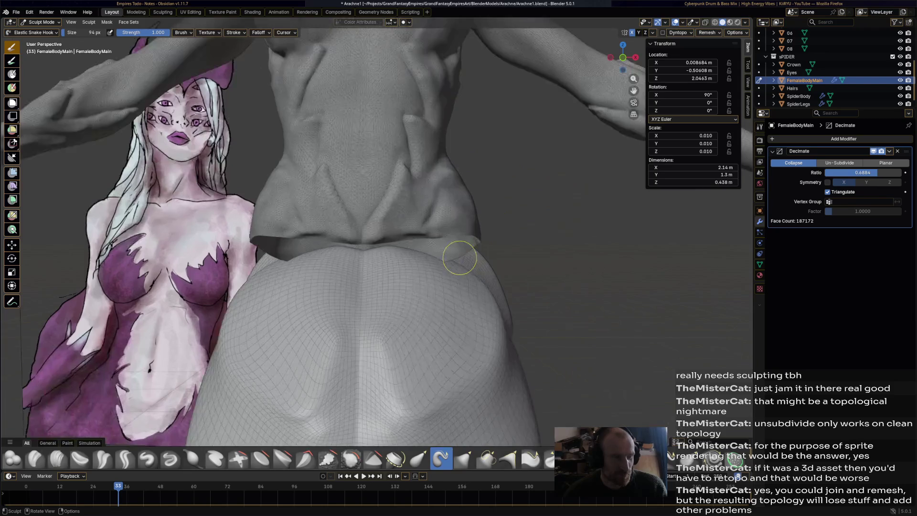
scroll(460, 257, down, 5)
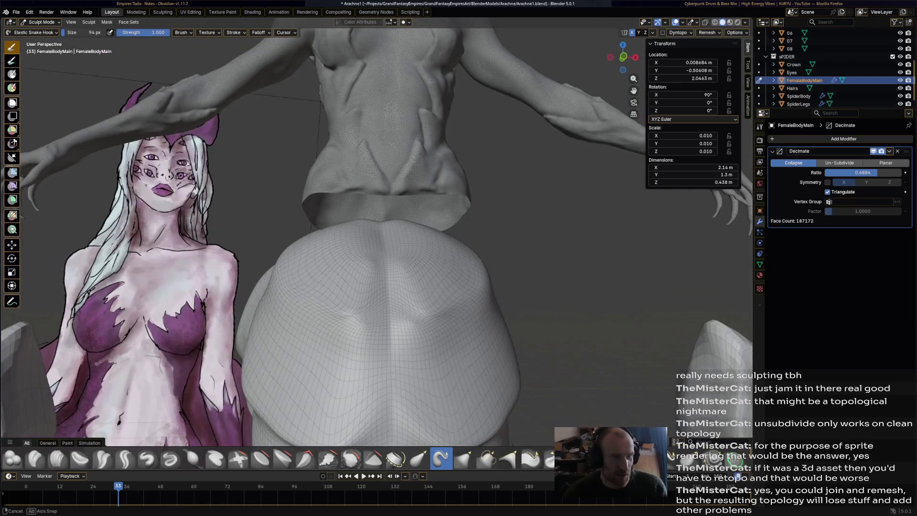
mouse_move(460, 257)
middle_down()
mouse_move(495, 248)
mouse_move(468, 261)
mouse_move(446, 254)
middle_up()
scroll(496, 253, down, 5)
key(ctrl+s)
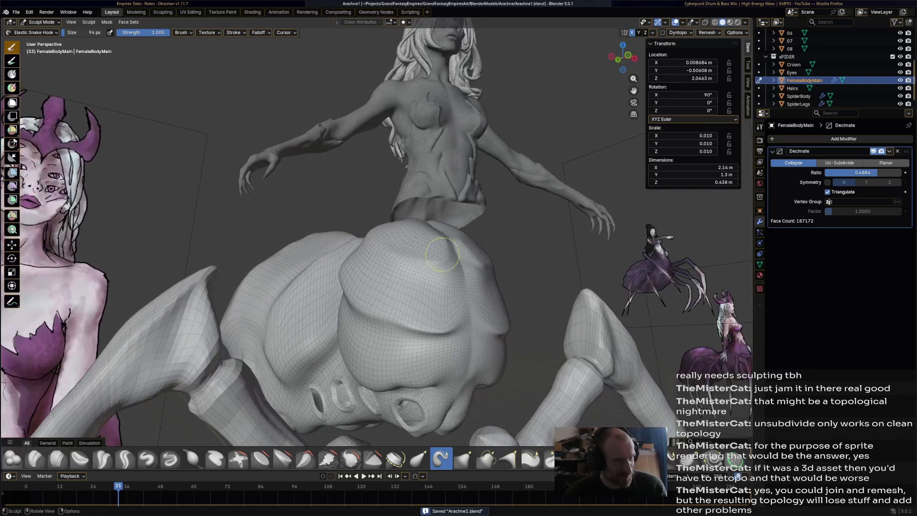
Return to Object Mode and put the SpiderBody into Edit Mode to inspect it
click(40, 22)
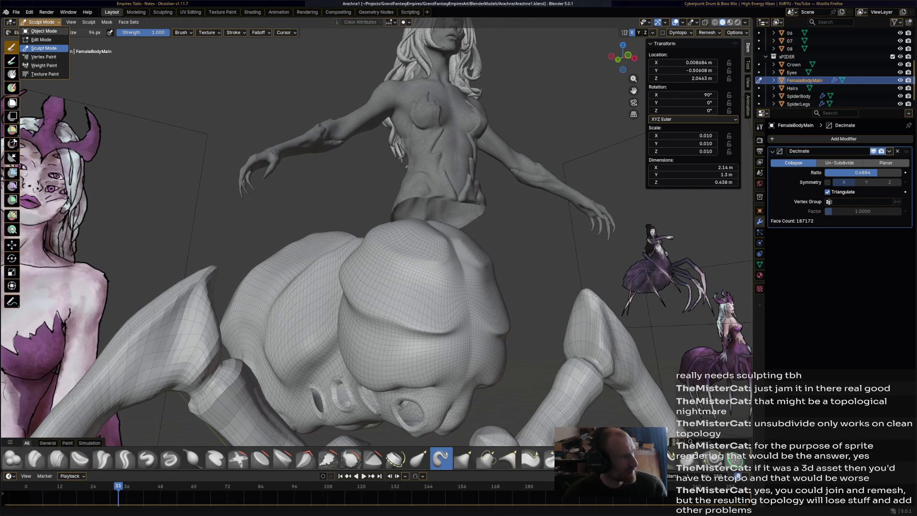
click(44, 30)
click(401, 404)
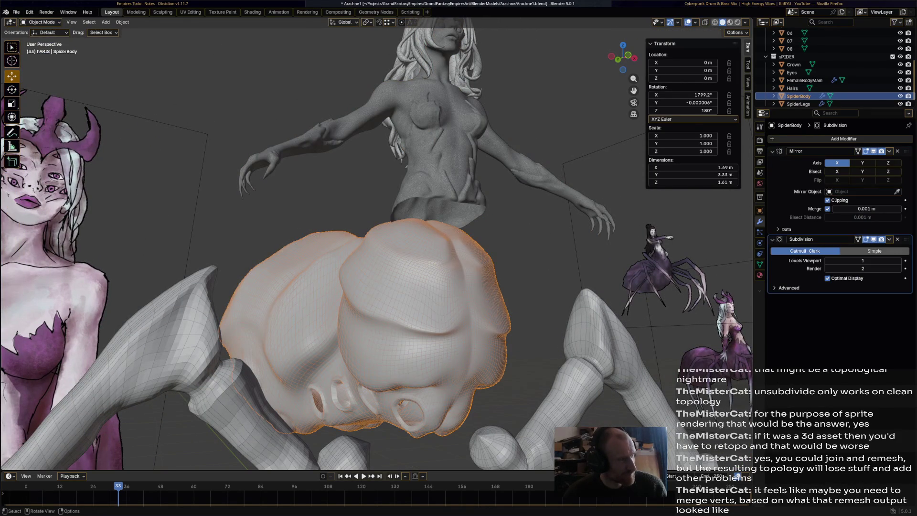
click(41, 22)
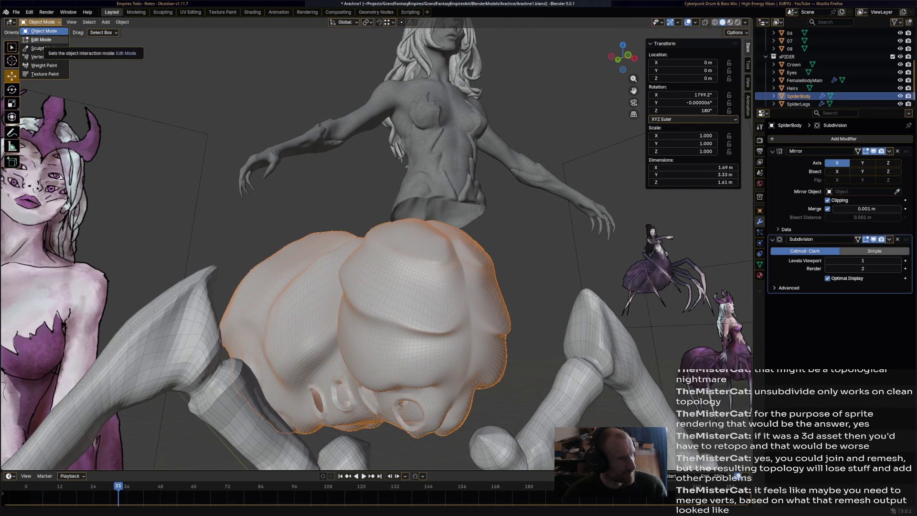
click(41, 40)
mouse_move(382, 239)
middle_down()
mouse_move(363, 258)
mouse_move(334, 248)
mouse_move(372, 220)
middle_up()
scroll(377, 243, up, 3)
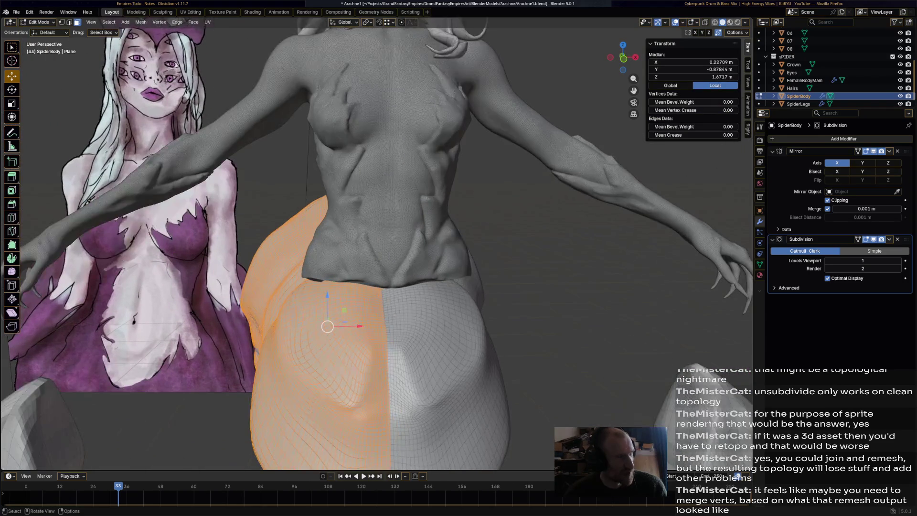
Merge the FemaleBodyMain torso's vertices by distance, removing 0, and return to Object Mode
click(41, 22)
click(42, 31)
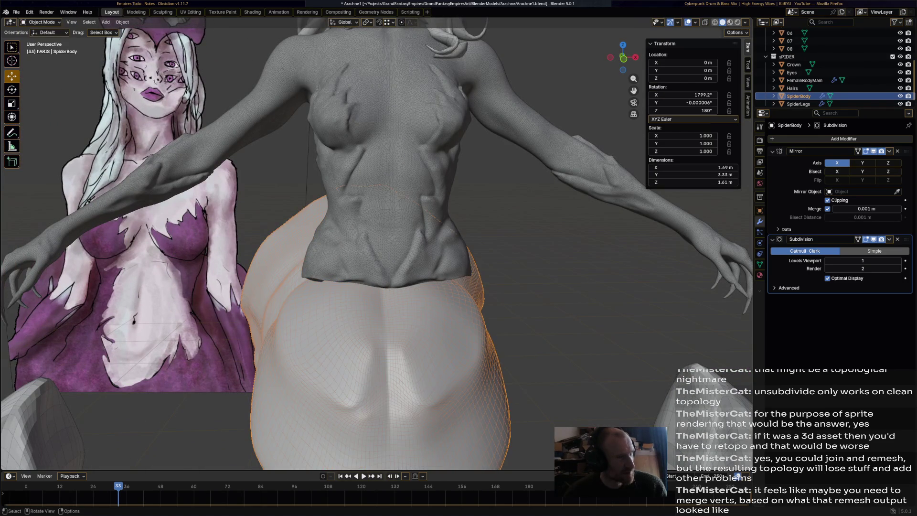
click(382, 191)
right_click(382, 189)
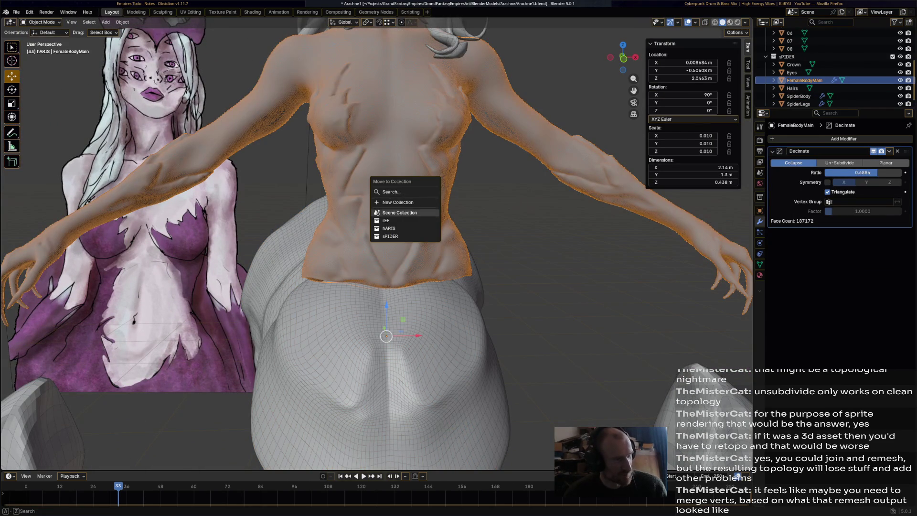
click(41, 22)
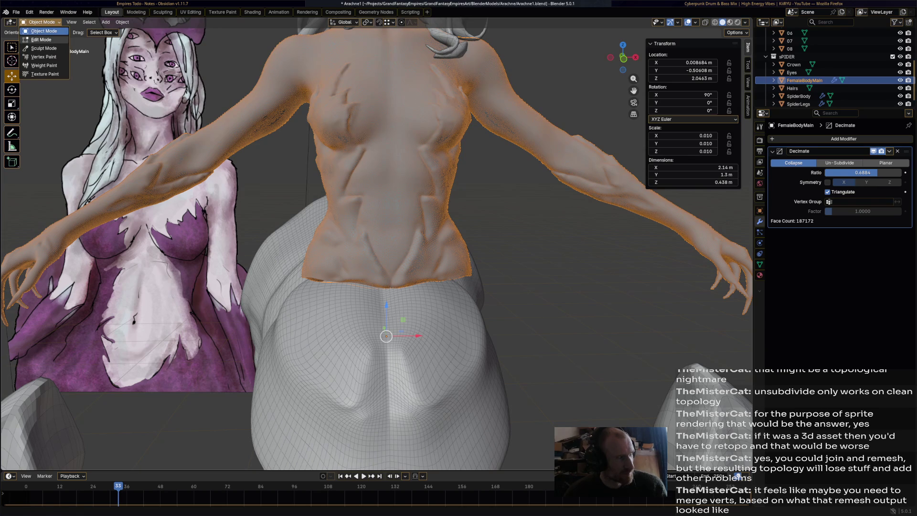
click(41, 39)
key(m)
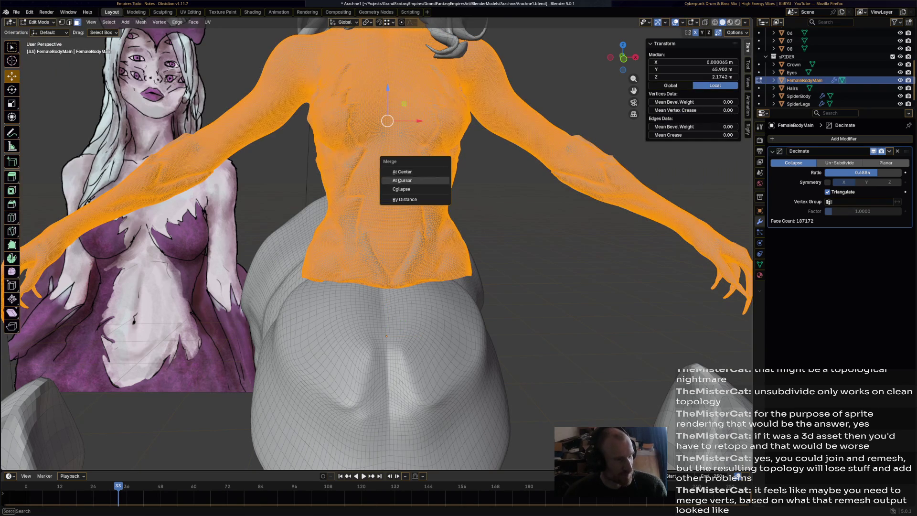
click(401, 199)
scroll(377, 243, down, 2)
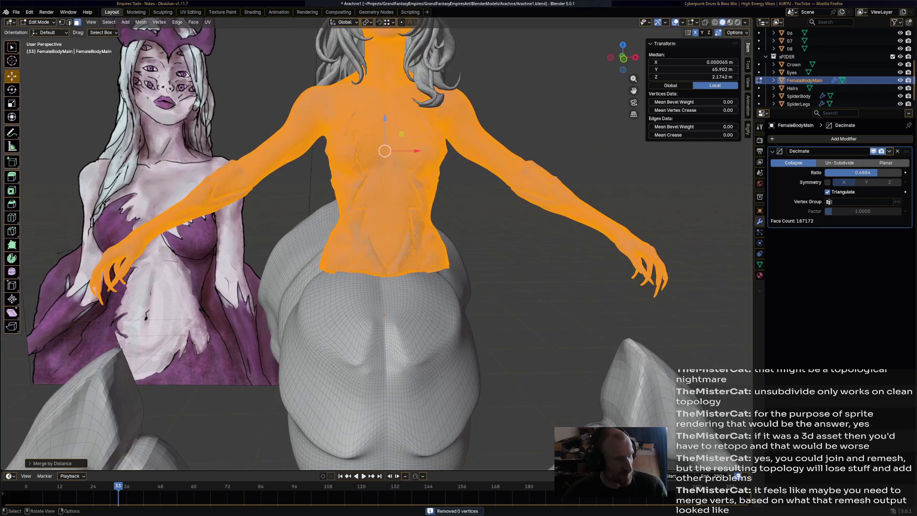
click(38, 22)
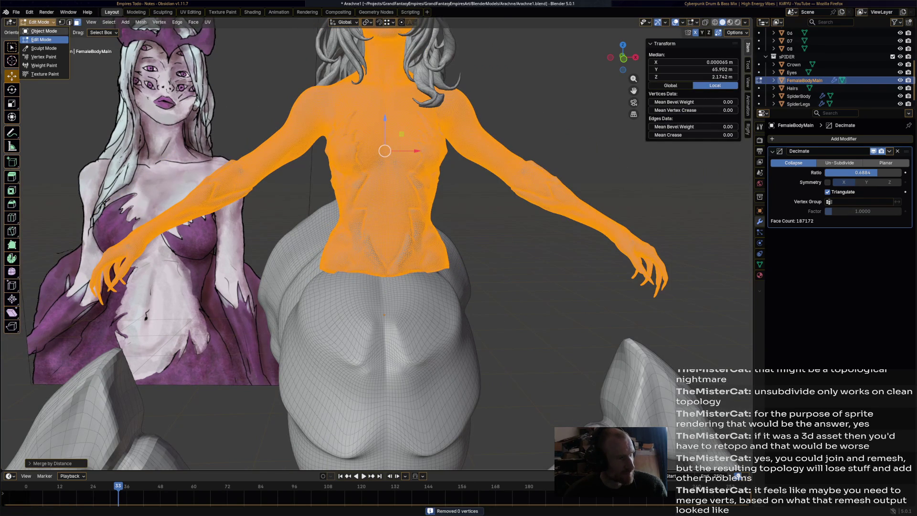
click(44, 31)
middle_drag(382, 239, 354, 191)
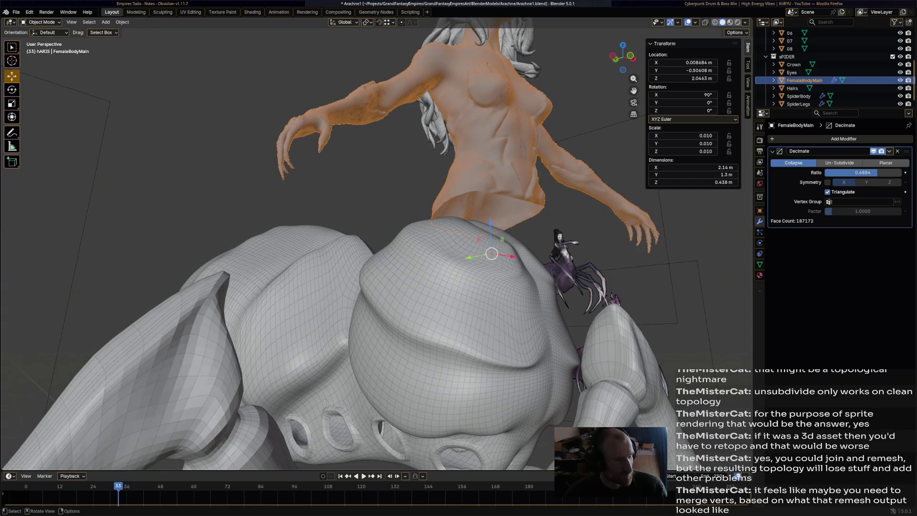
Select SpiderBody and inspect its mesh in Edit Mode from front and below
click(478, 296)
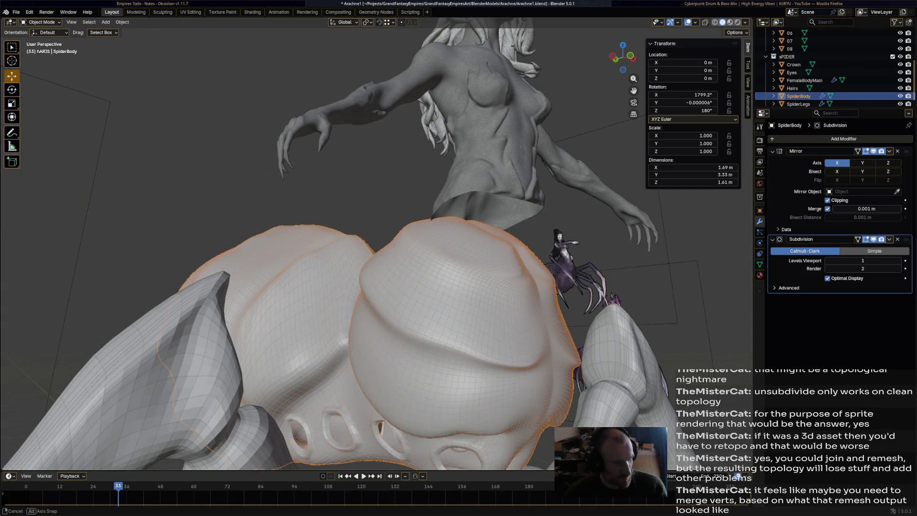
middle_drag(554, 287, 566, 282)
click(41, 22)
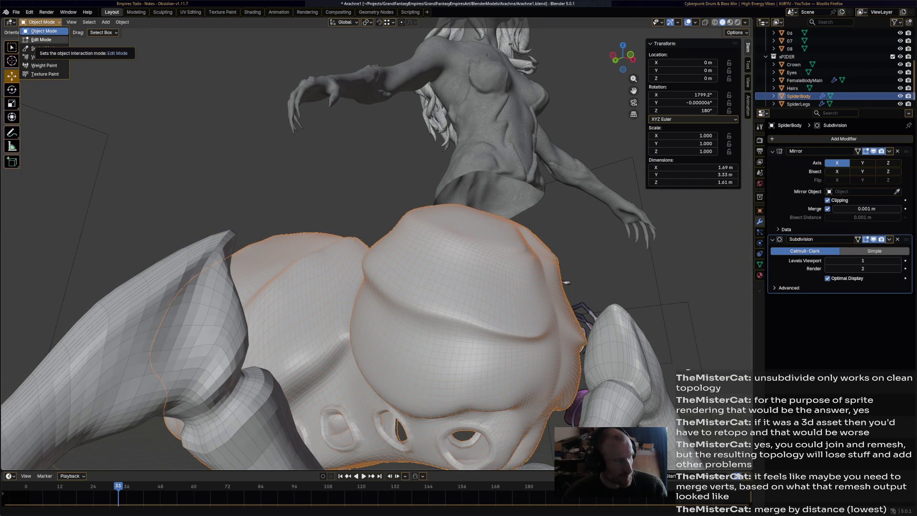
click(42, 40)
scroll(363, 249, down, 5)
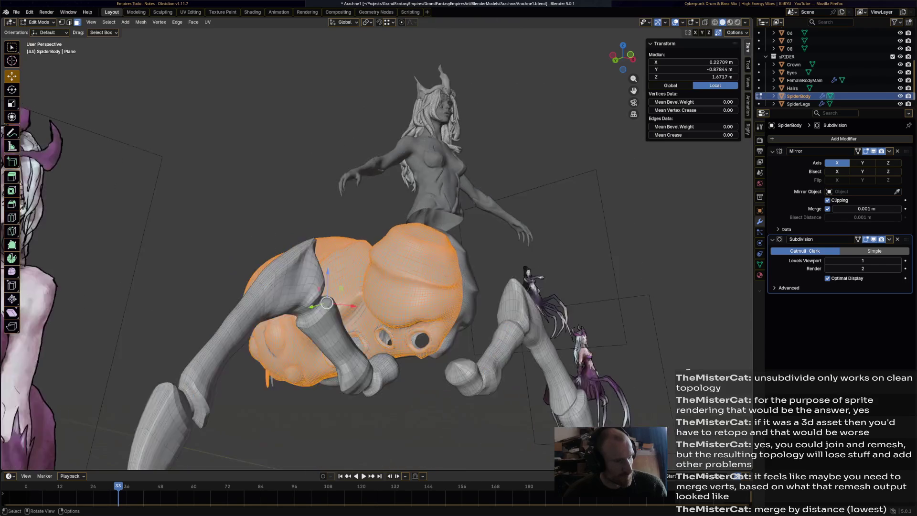
middle_drag(363, 248, 391, 238)
scroll(392, 239, up, 2)
scroll(362, 249, up, 5)
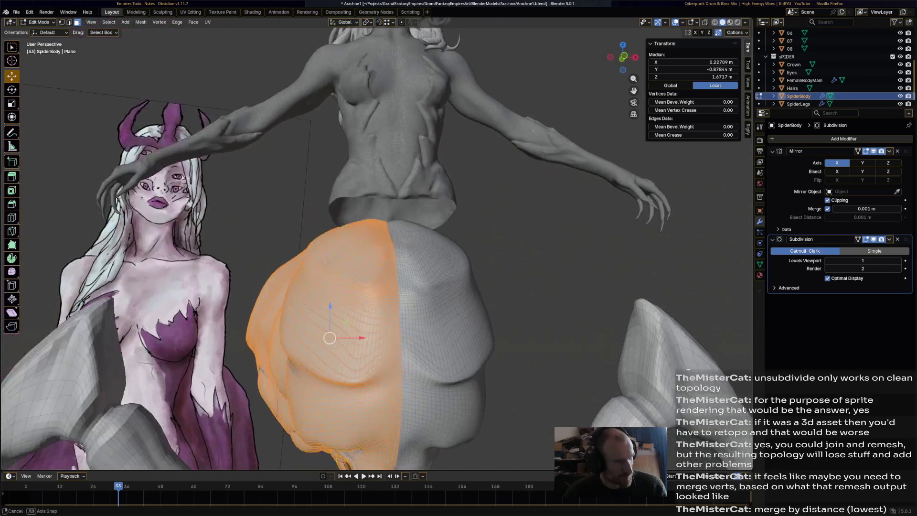
scroll(363, 248, up, 2)
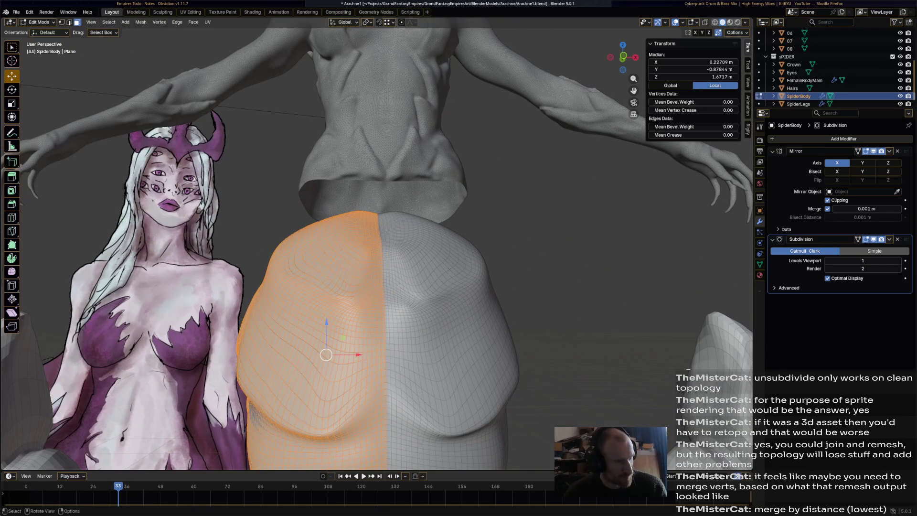
mouse_move(363, 248)
middle_down()
mouse_move(329, 184)
mouse_move(191, 160)
middle_up()
Switch SpiderBody to Sculpt Mode and enable Dyntopo, triggering the attribute-data warning
click(38, 22)
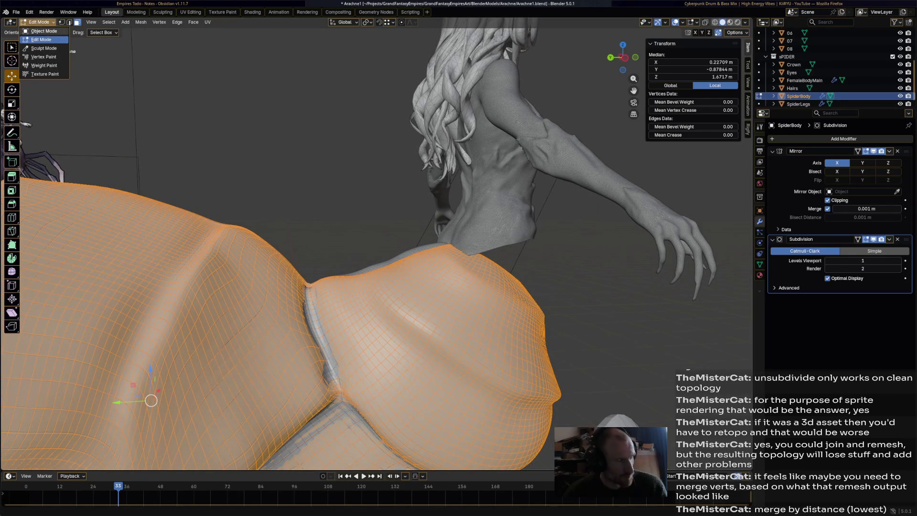
click(44, 48)
mouse_move(395, 246)
middle_down()
mouse_move(473, 315)
mouse_move(525, 305)
middle_up()
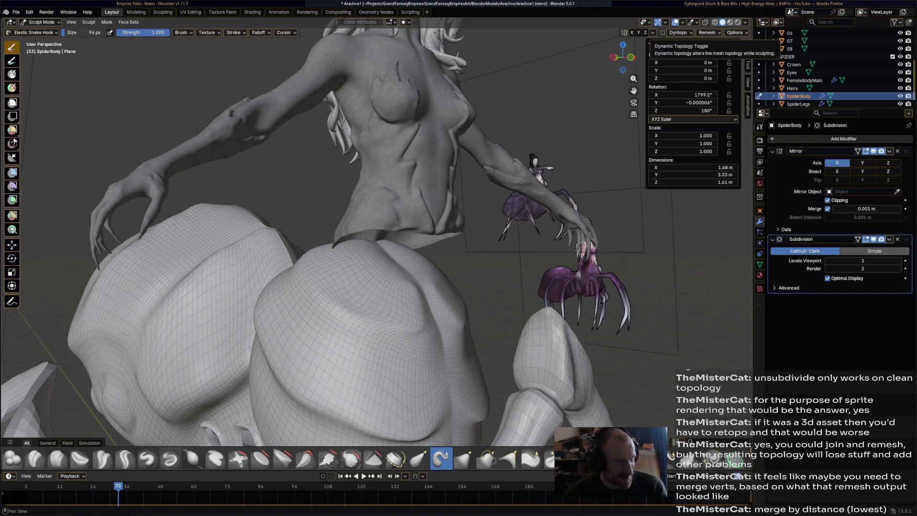
click(662, 33)
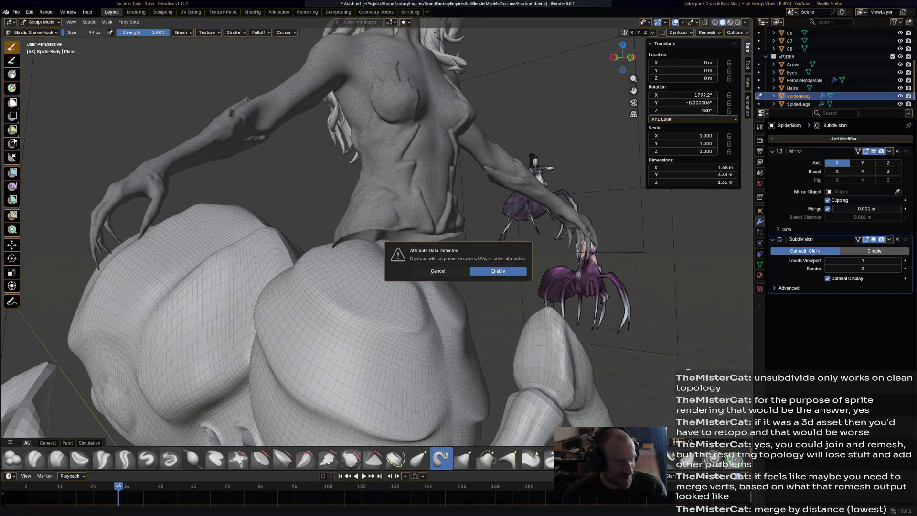
Confirm the Dyntopo warning, then undo it so SpiderBody stays a subdivided quad mesh
click(498, 270)
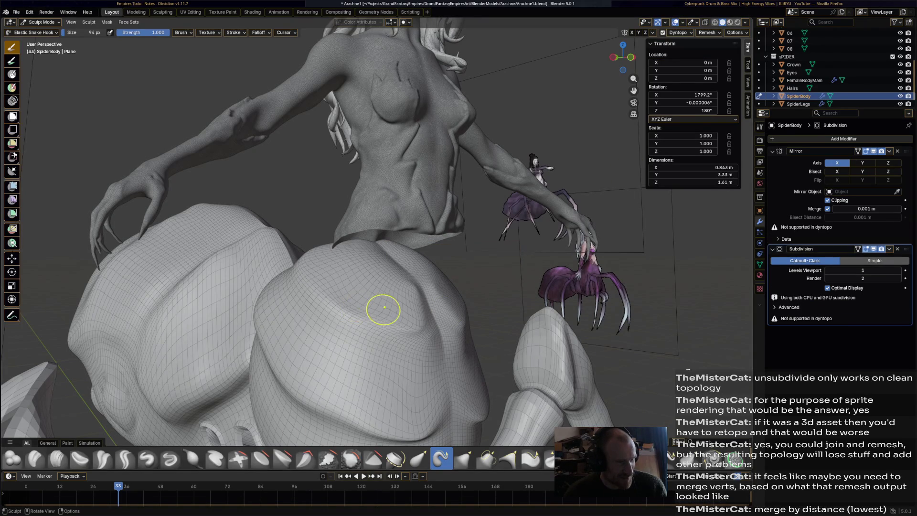
key(ctrl+z)
mouse_move(481, 303)
middle_down()
mouse_move(406, 306)
mouse_move(463, 297)
mouse_move(487, 319)
middle_up()
scroll(464, 297, down, 2)
scroll(477, 272, down, 3)
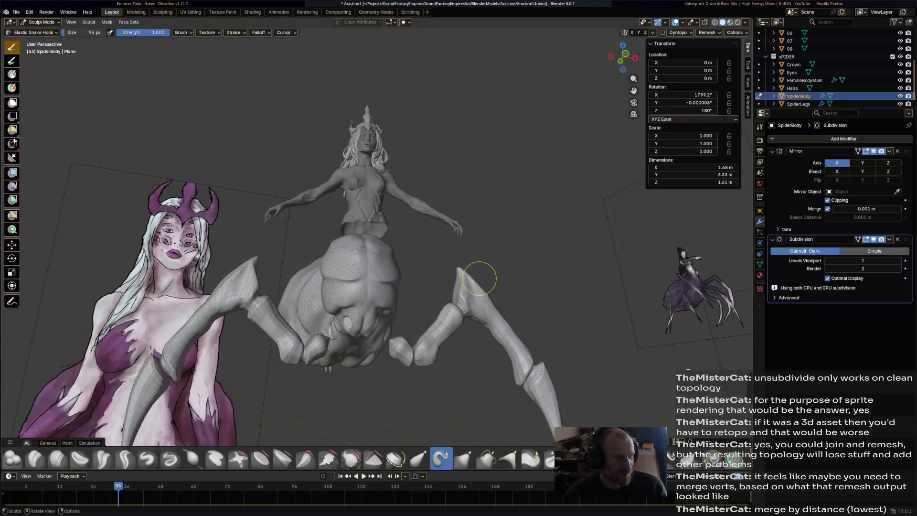
mouse_move(477, 272)
middle_down()
mouse_move(506, 305)
mouse_move(549, 310)
mouse_move(450, 274)
middle_up()
scroll(450, 273, up, 3)
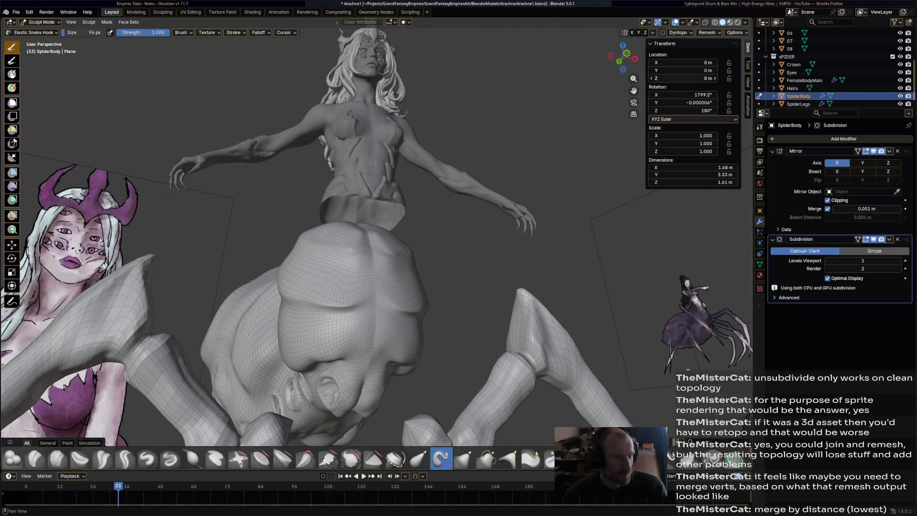
mouse_move(322, 262)
ctrl+middle_down()
mouse_move(287, 291)
mouse_move(438, 296)
ctrl+middle_up()
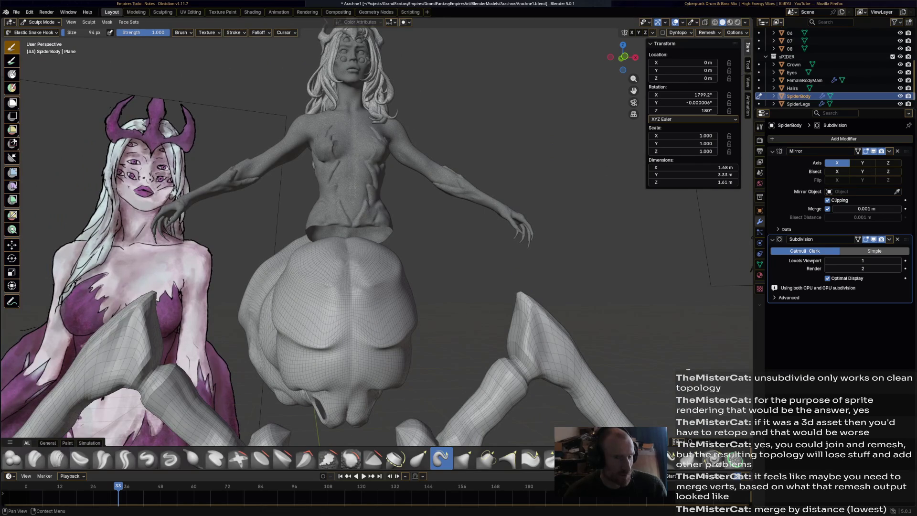
click(889, 151)
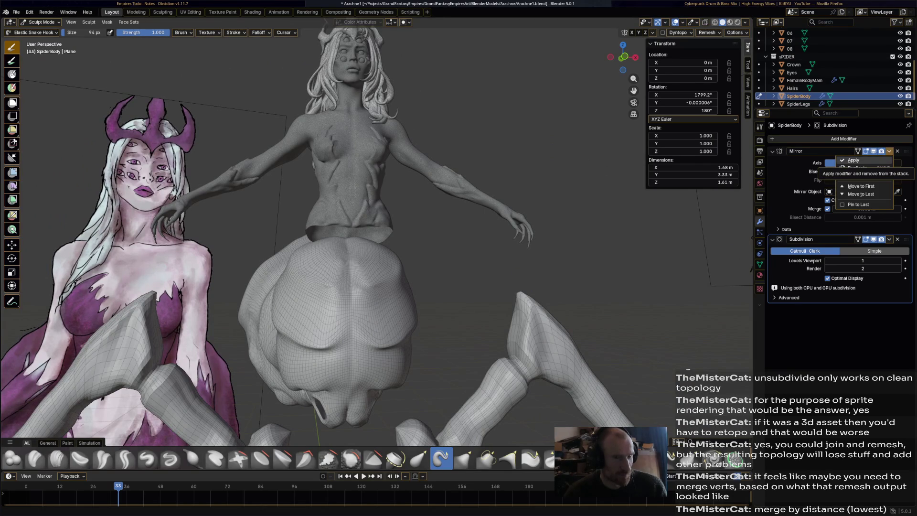
Apply the SpiderBody's Mirror modifier so only Catmull-Clark Subdivision remains
click(853, 161)
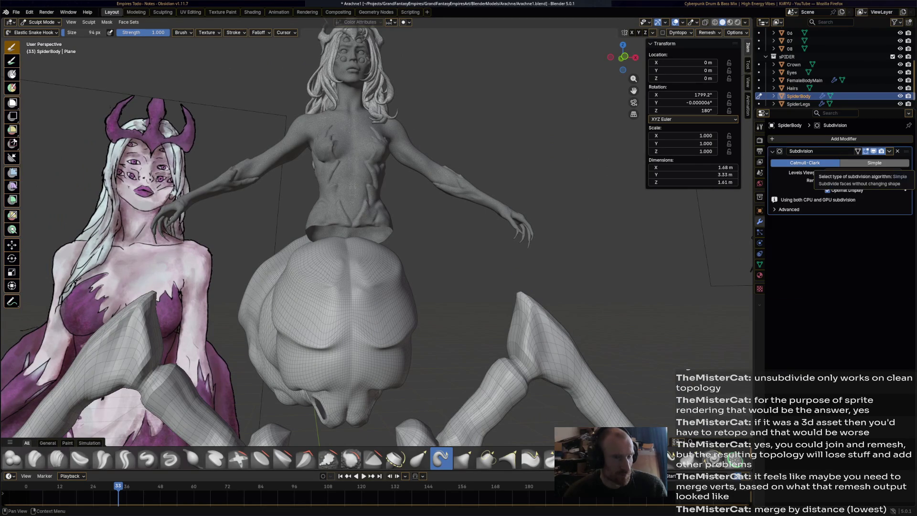
middle_drag(372, 258, 198, 356)
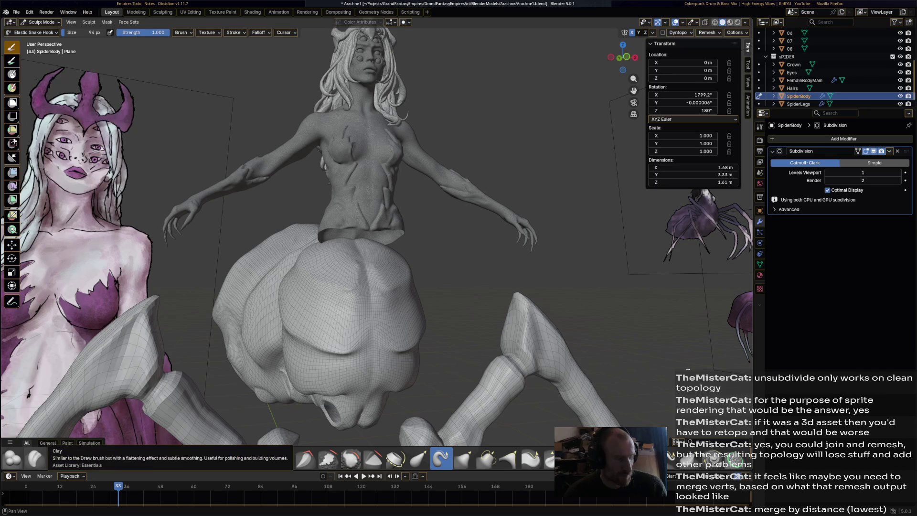
click(35, 459)
mouse_move(143, 335)
middle_down()
mouse_move(133, 334)
mouse_move(360, 320)
middle_up()
Bulk up the spider abdomen and blend the waist seam with Clay brush strokes
mouse_move(405, 286)
mouse_down()
mouse_move(348, 310)
mouse_move(406, 291)
mouse_move(334, 306)
mouse_move(410, 289)
mouse_move(344, 296)
mouse_move(397, 289)
mouse_move(363, 294)
mouse_move(386, 300)
mouse_move(372, 305)
mouse_move(385, 287)
mouse_move(419, 282)
mouse_up()
mouse_move(418, 281)
middle_down()
mouse_move(391, 286)
mouse_move(421, 278)
mouse_move(401, 253)
mouse_move(430, 248)
mouse_move(421, 245)
mouse_move(436, 258)
mouse_move(420, 260)
middle_up()
drag(353, 251, 411, 252)
mouse_move(400, 249)
middle_down()
mouse_move(438, 247)
mouse_move(519, 284)
mouse_move(413, 284)
middle_up()
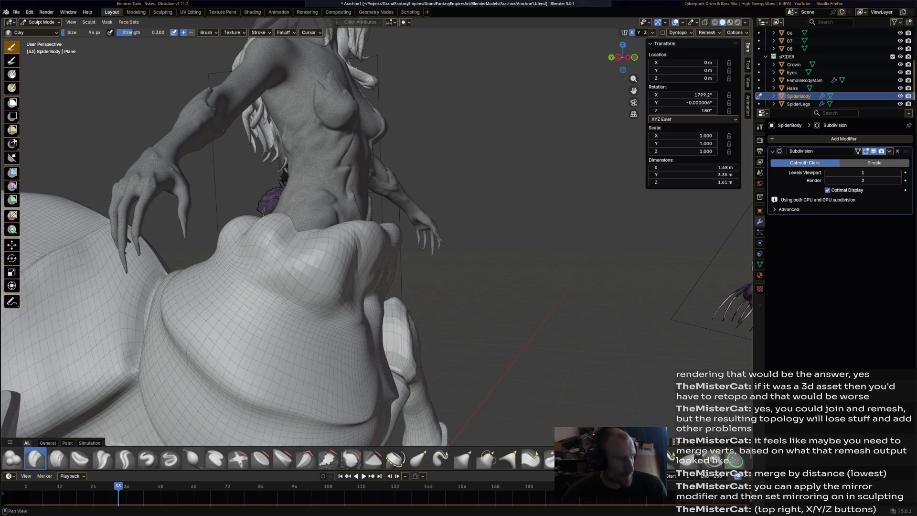
Stroke the Smooth brush over the spider body's top ridge, a torso patch and the waist
click(351, 458)
mouse_move(334, 286)
middle_down()
mouse_move(363, 281)
mouse_move(325, 253)
middle_up()
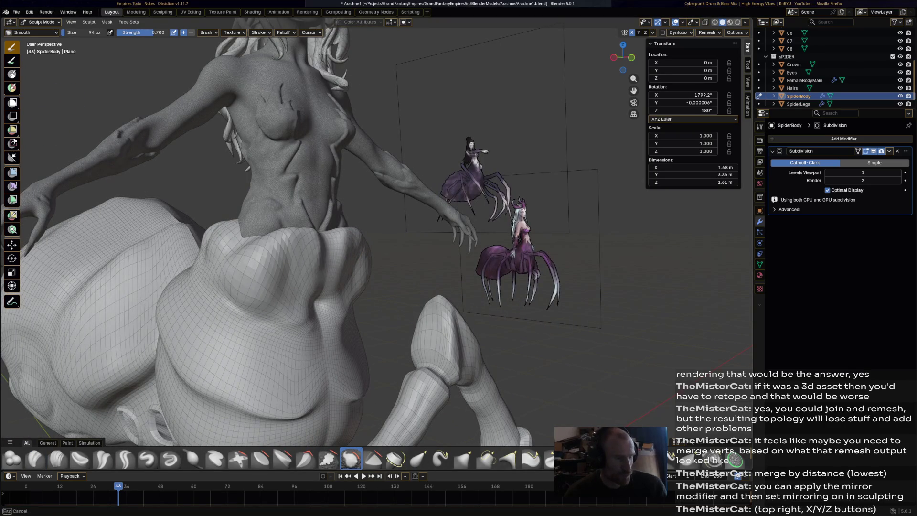
mouse_move(335, 248)
mouse_down()
mouse_move(311, 253)
mouse_move(324, 260)
mouse_move(286, 257)
mouse_move(296, 246)
mouse_move(258, 258)
mouse_up()
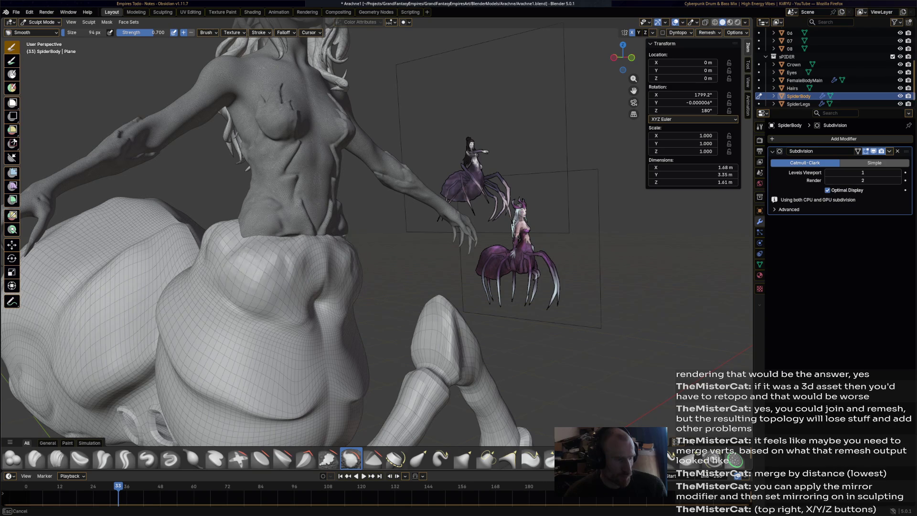
middle_drag(258, 258, 239, 253)
mouse_move(334, 252)
middle_down()
mouse_move(388, 226)
mouse_move(353, 286)
middle_up()
mouse_move(353, 287)
mouse_down()
mouse_move(370, 350)
mouse_move(439, 342)
mouse_move(430, 363)
mouse_up()
mouse_move(430, 363)
middle_down()
mouse_move(496, 401)
mouse_move(358, 286)
middle_up()
mouse_move(358, 286)
mouse_down()
mouse_move(351, 279)
mouse_move(369, 245)
mouse_up()
middle_drag(369, 245, 328, 239)
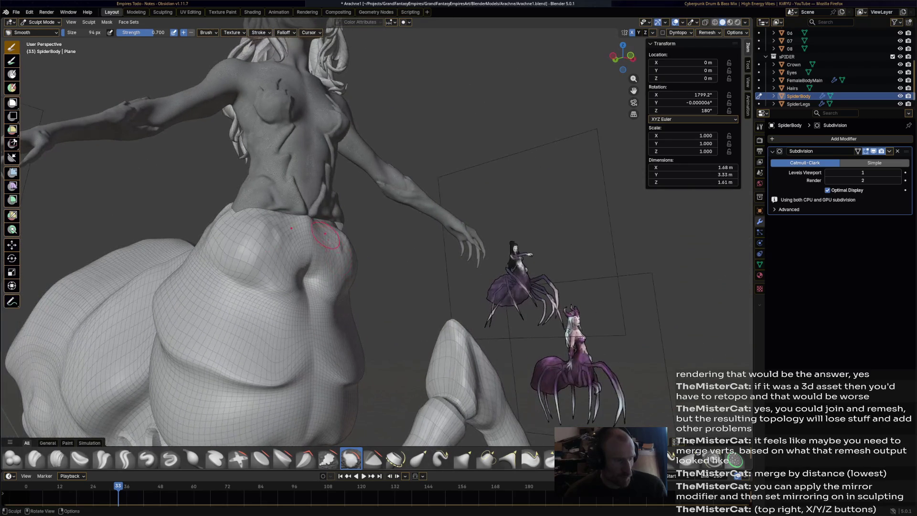
middle_drag(332, 274, 339, 232)
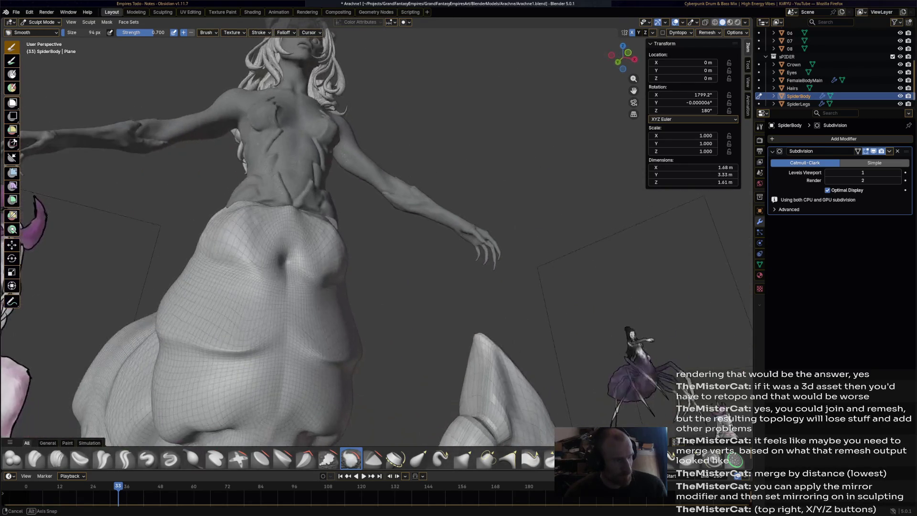
mouse_move(322, 263)
middle_down()
mouse_move(287, 329)
mouse_move(201, 444)
middle_up()
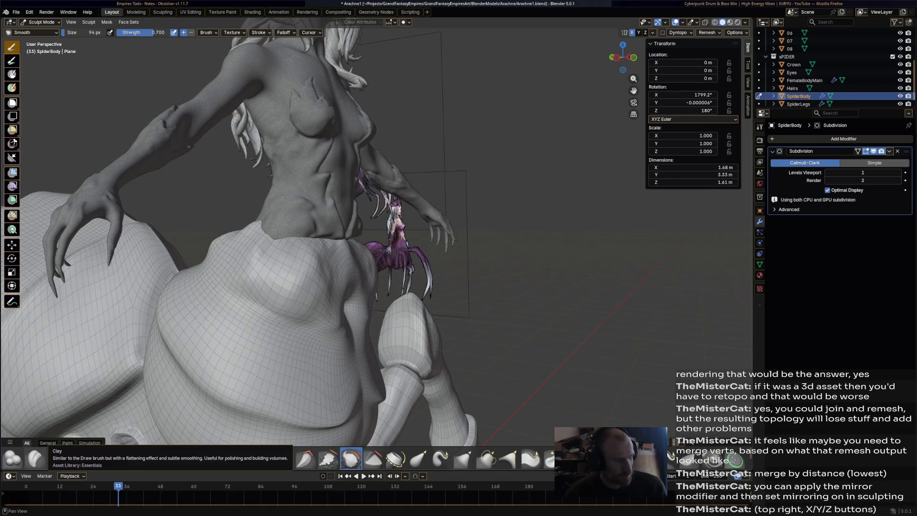
click(417, 458)
Drag the spider body's top rim upward with Elastic Grab so it wraps higher around the waist
middle_drag(415, 432, 348, 282)
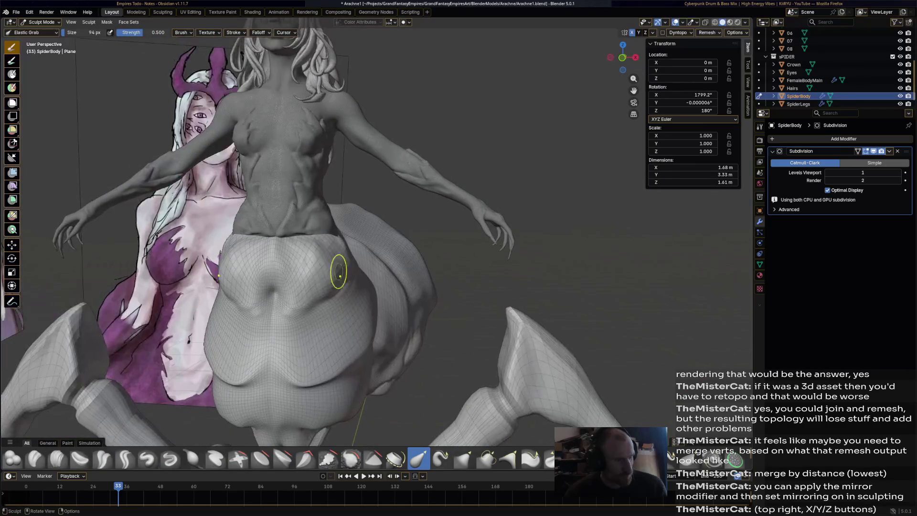
mouse_move(298, 247)
mouse_down()
mouse_move(298, 238)
mouse_move(322, 236)
mouse_move(313, 214)
mouse_up()
middle_drag(314, 215, 338, 245)
drag(342, 207, 335, 204)
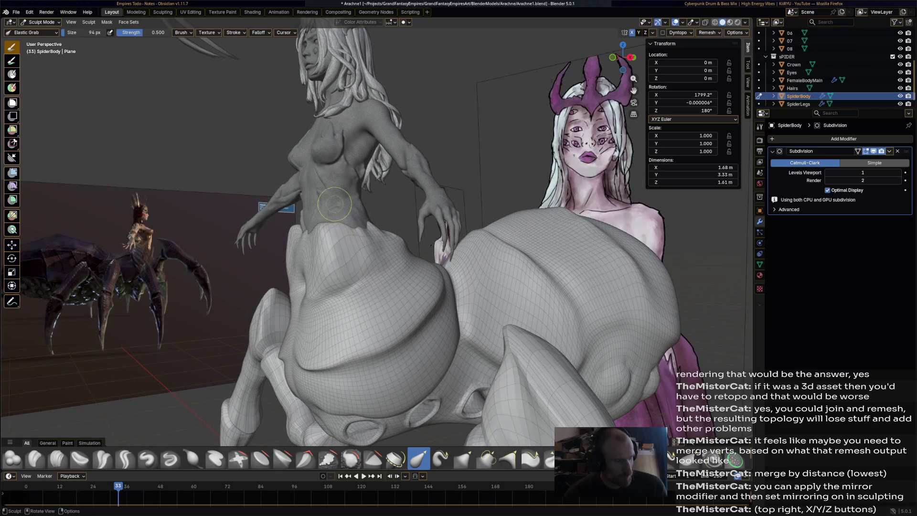
Orbit and zoom around the whole figure to check the raised rim from every side
middle_drag(358, 236, 442, 187)
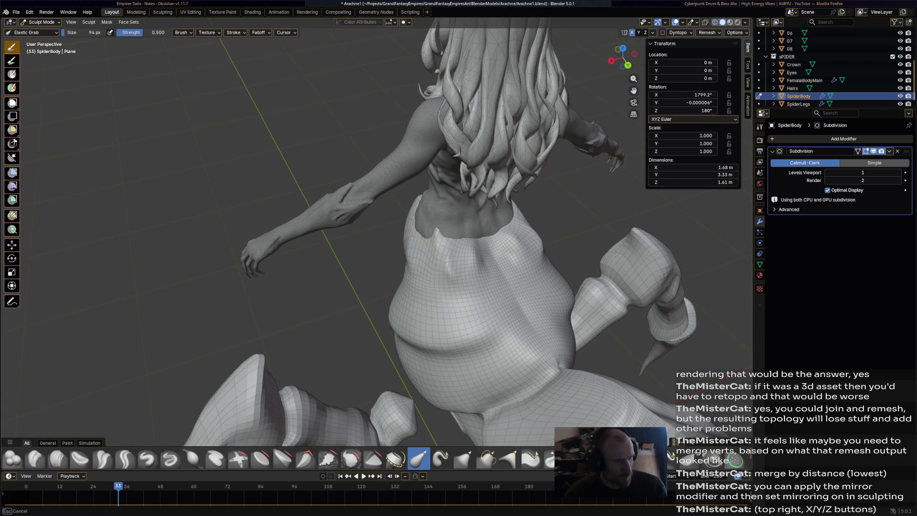
mouse_move(459, 238)
middle_down()
mouse_move(459, 218)
mouse_move(384, 237)
middle_up()
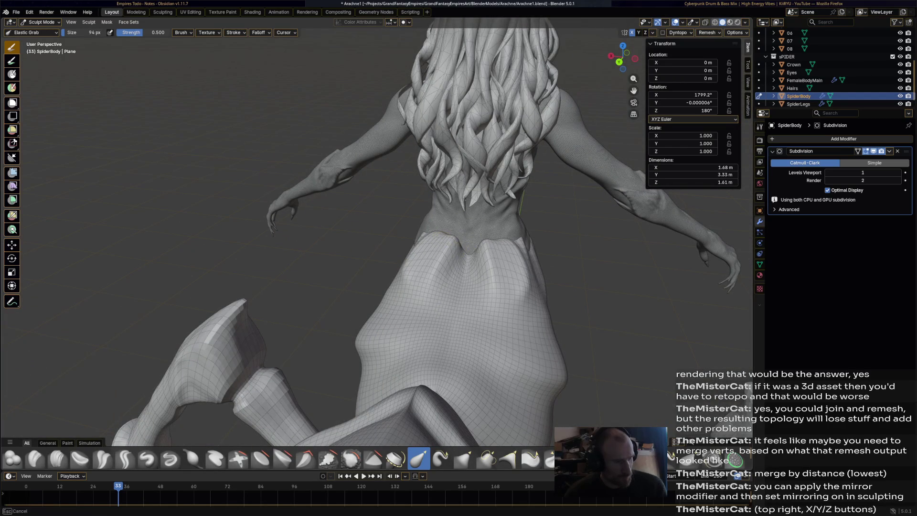
mouse_move(385, 238)
middle_down()
mouse_move(286, 210)
mouse_move(432, 260)
mouse_move(436, 189)
mouse_move(347, 233)
mouse_move(436, 248)
mouse_move(407, 268)
mouse_move(393, 232)
mouse_move(309, 168)
middle_up()
scroll(393, 233, up, 10)
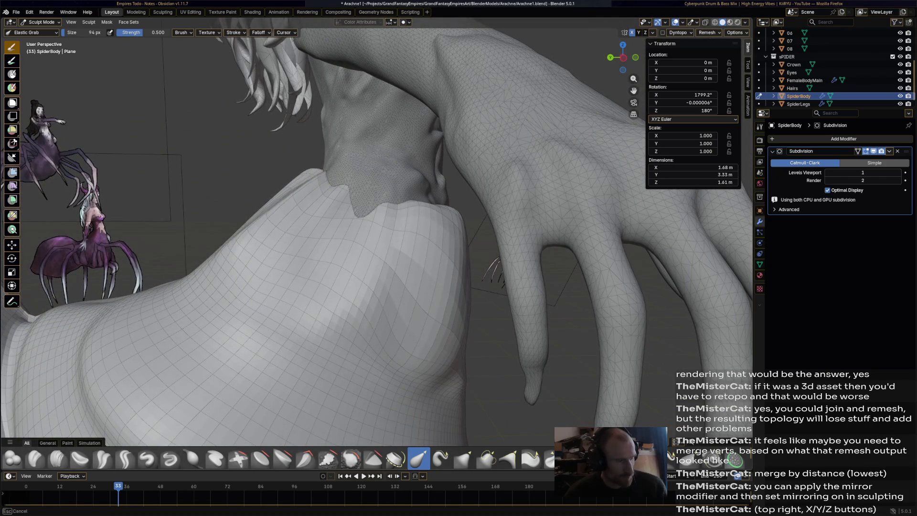
middle_drag(296, 199, 341, 222)
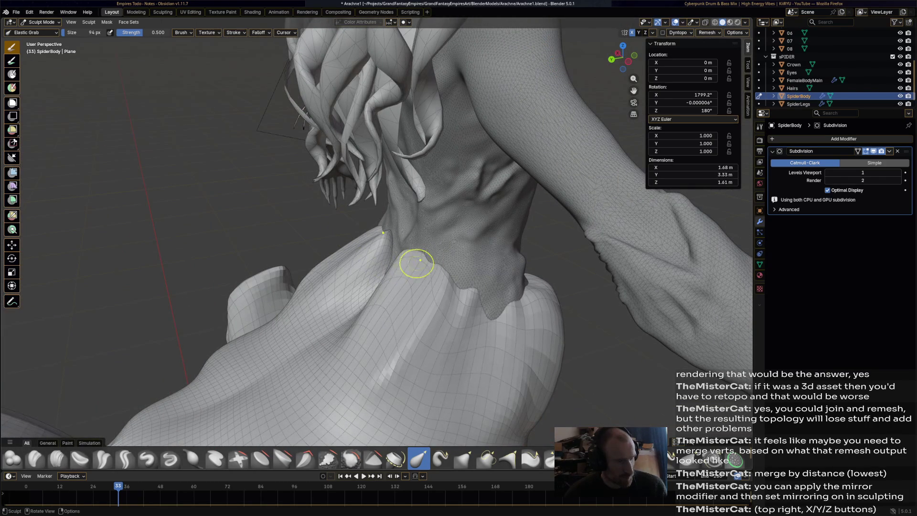
scroll(375, 307, down, 8)
mouse_move(374, 307)
middle_down()
mouse_move(423, 293)
mouse_move(430, 248)
mouse_move(296, 256)
mouse_move(401, 378)
mouse_move(405, 262)
middle_up()
scroll(344, 276, up, 4)
scroll(344, 277, down, 6)
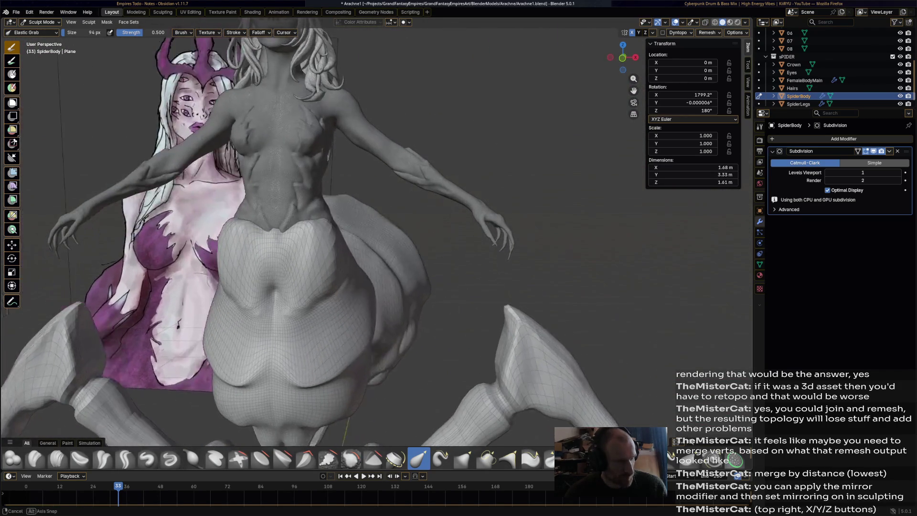
scroll(379, 258, up, 2)
scroll(376, 257, up, 4)
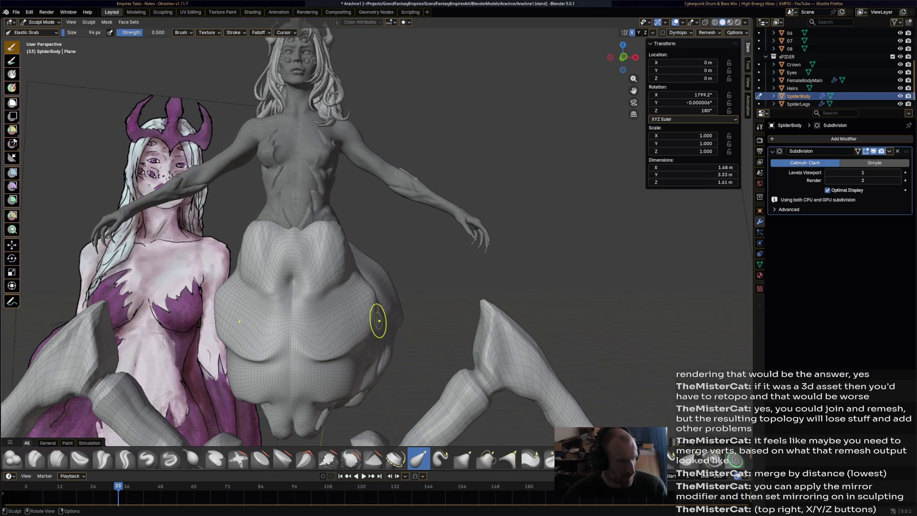
mouse_move(371, 326)
middle_down()
mouse_move(268, 330)
mouse_move(368, 327)
mouse_move(336, 329)
middle_up()
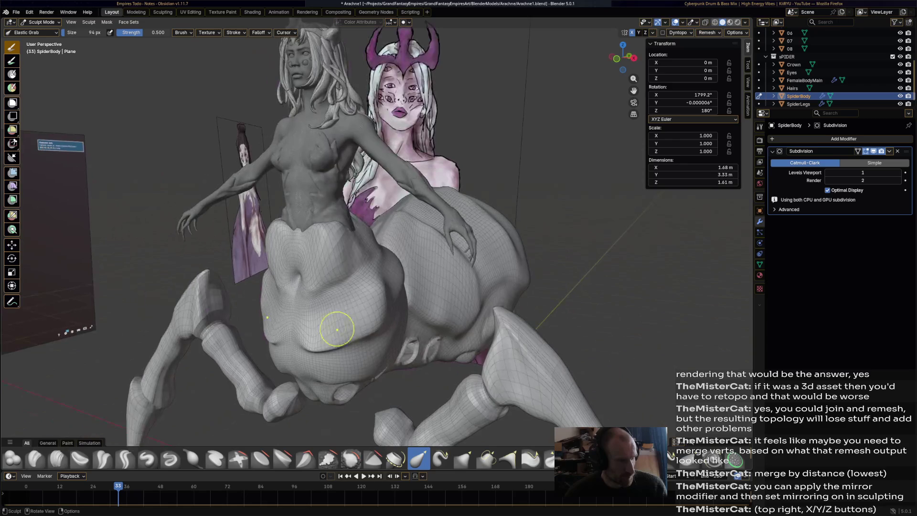
middle_drag(398, 281, 428, 275)
scroll(350, 262, up, 5)
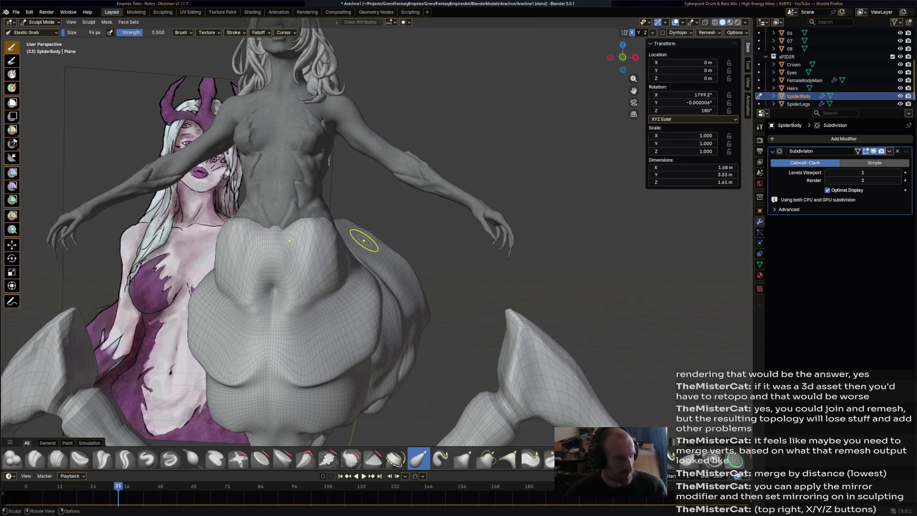
scroll(364, 241, down, 2)
scroll(364, 240, up, 3)
shift+middle_drag(340, 231, 275, 221)
scroll(286, 221, up, 2)
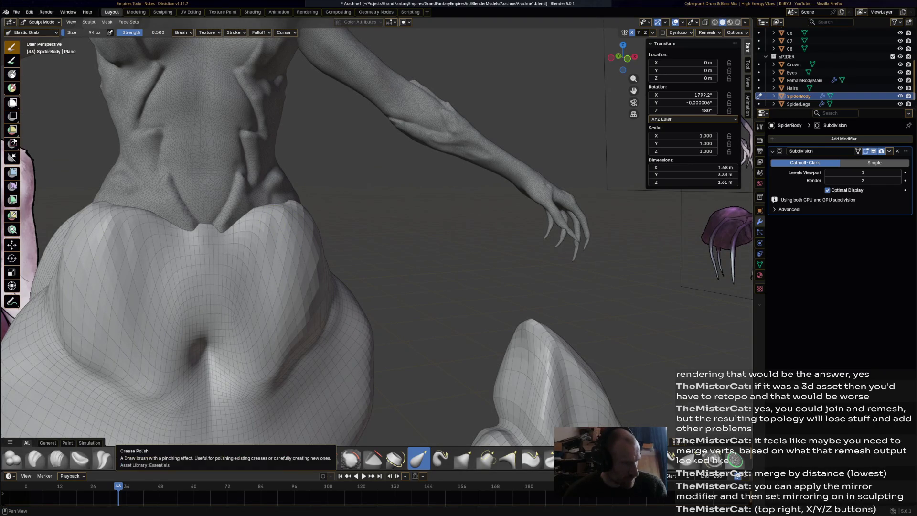
click(103, 458)
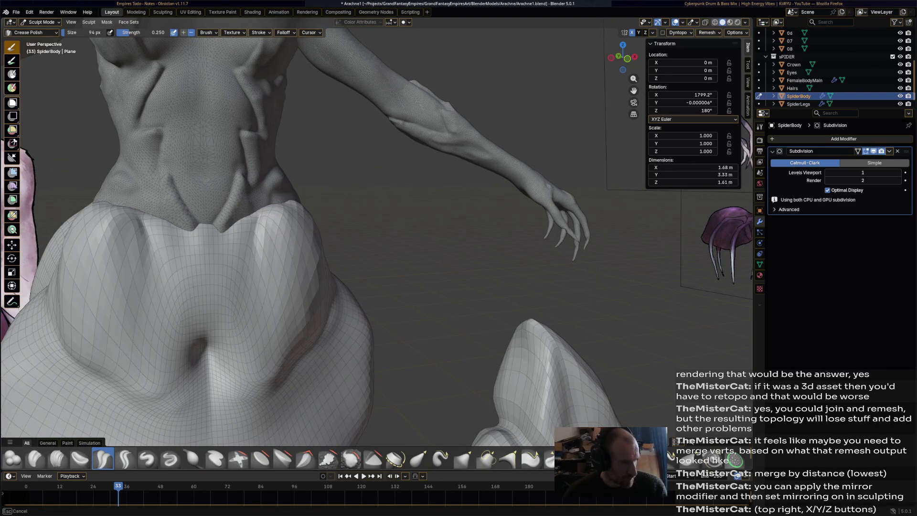
Carve a crease above the navel dimple with Crease Polish and save Arachne1.blend
drag(233, 300, 225, 327)
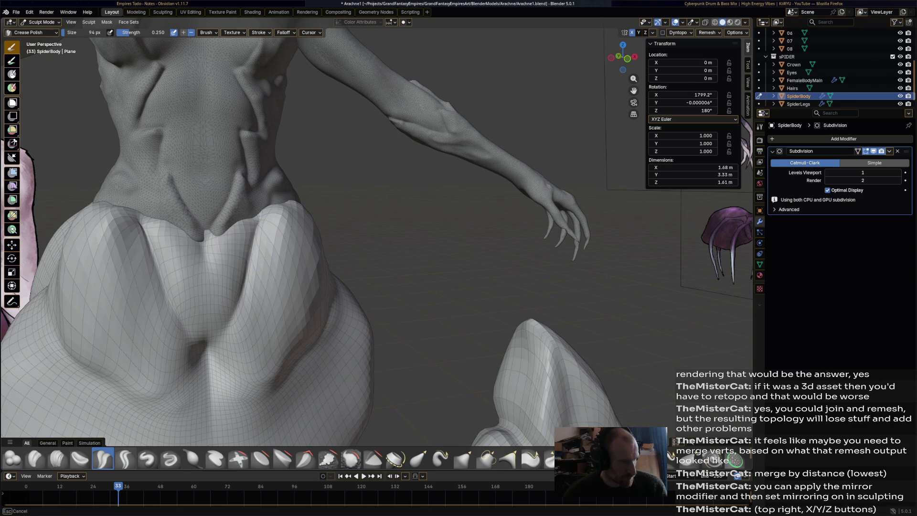
scroll(258, 234, down, 5)
mouse_move(258, 234)
middle_down()
mouse_move(476, 254)
mouse_move(587, 246)
middle_up()
mouse_move(478, 246)
middle_down()
mouse_move(329, 256)
mouse_move(344, 246)
mouse_move(311, 245)
middle_up()
scroll(372, 245, up, 5)
scroll(372, 246, up, 3)
key(ctrl+s)
Soften the seam between torso and spider body, then save again
scroll(238, 234, up, 1)
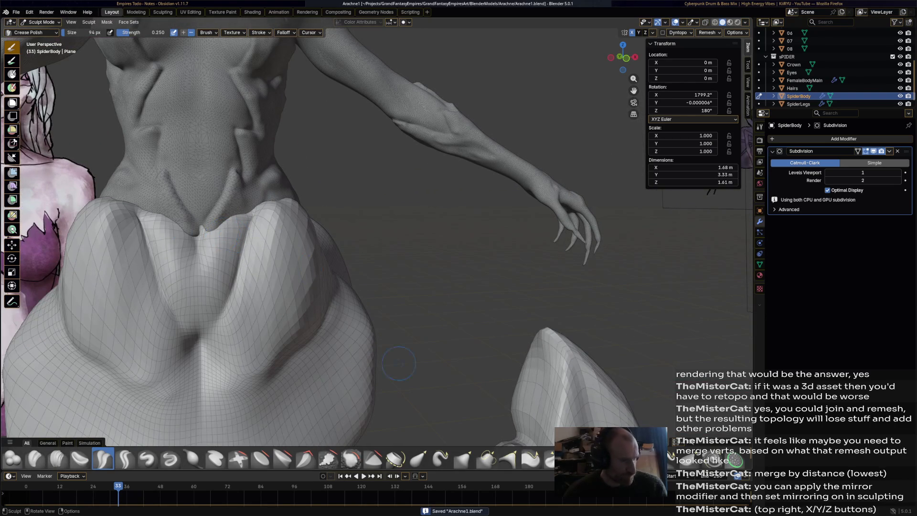
shift+drag(201, 231, 215, 246)
key(ctrl+s)
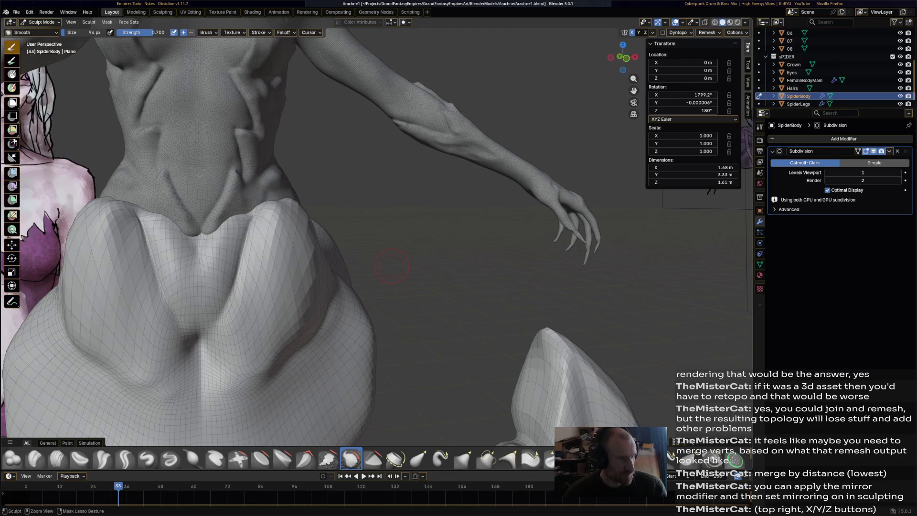
Hide the spider body and put FemaleBodyMain into Edit Mode
click(41, 22)
click(44, 30)
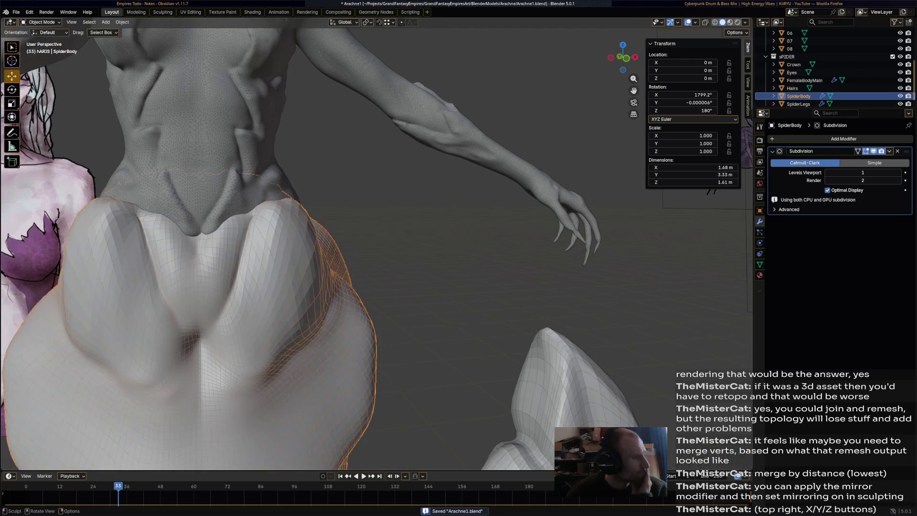
key(h)
middle_drag(372, 249, 372, 210)
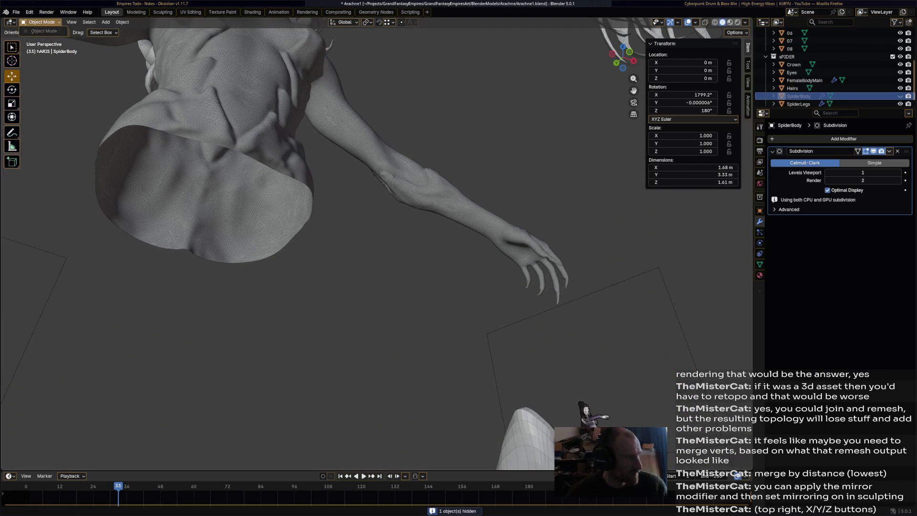
click(205, 191)
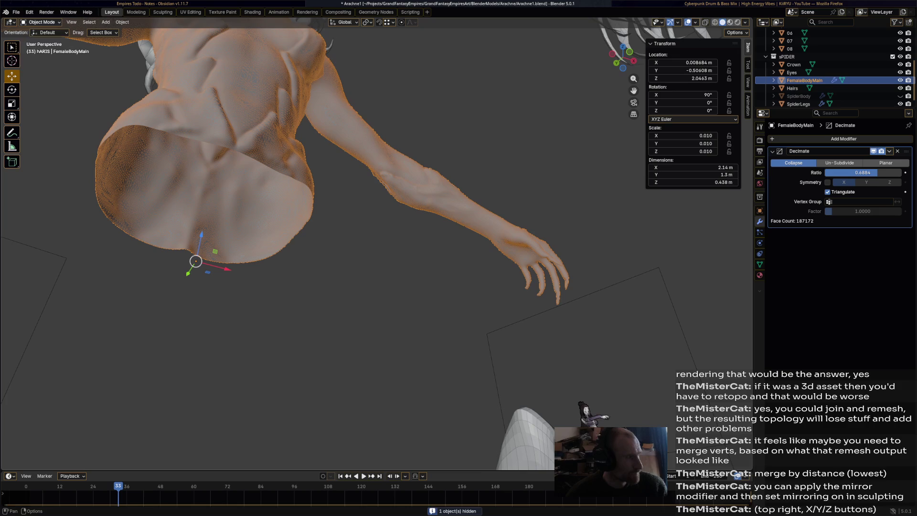
click(41, 22)
click(38, 40)
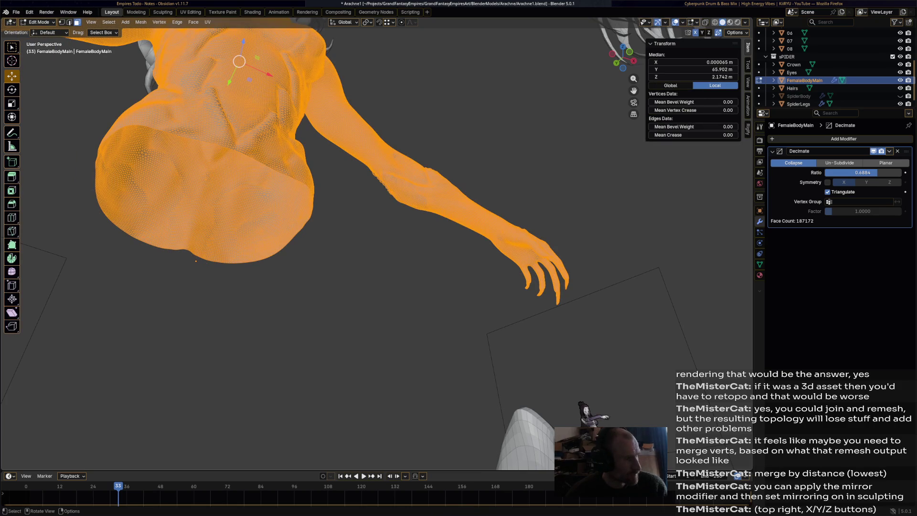
Select the shirt's bottom boundary loop in edge mode, trying an extrusion and undoing it
click(243, 155)
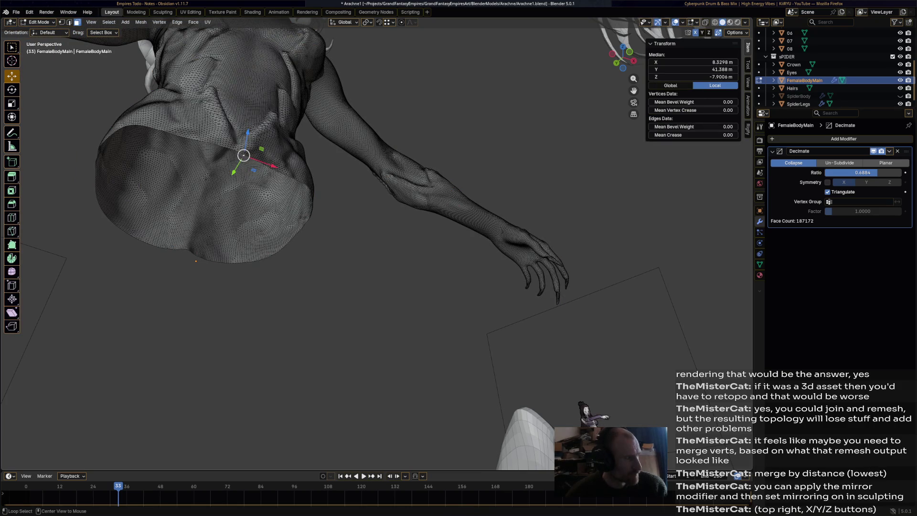
scroll(244, 155, up, 3)
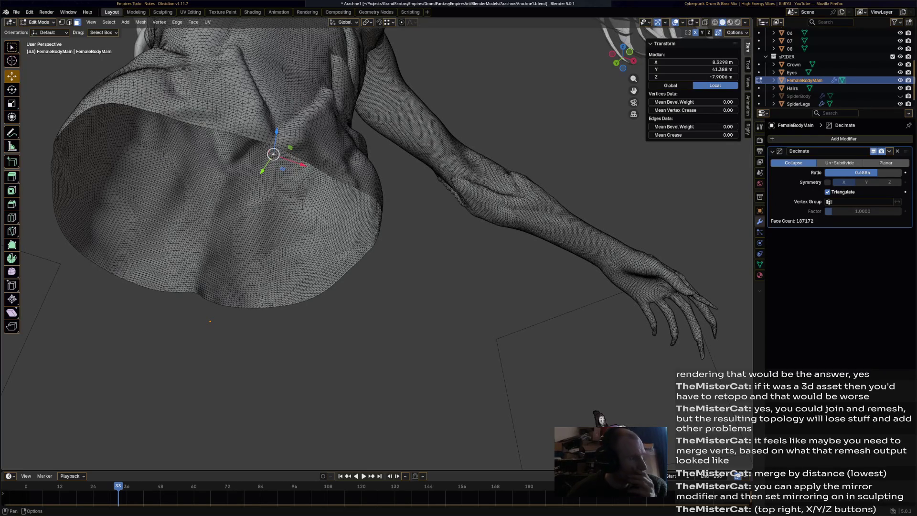
key(2)
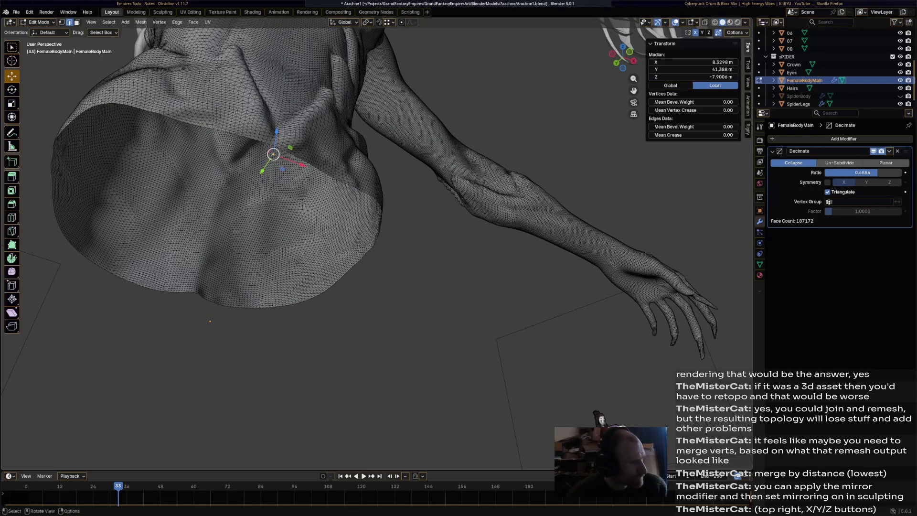
alt+click(214, 301)
mouse_move(382, 239)
middle_down()
mouse_move(396, 219)
mouse_move(392, 234)
mouse_move(449, 215)
mouse_move(391, 224)
mouse_move(406, 210)
middle_up()
key(g)
key(Escape)
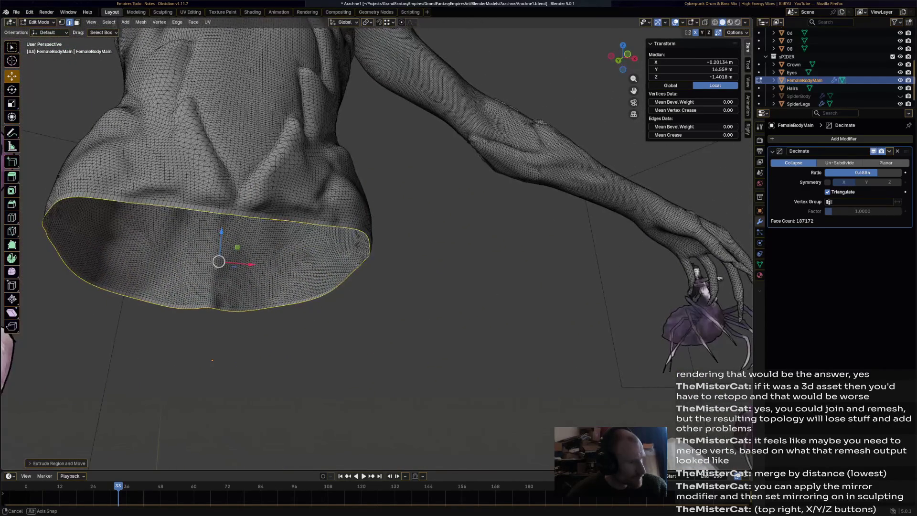
middle_drag(382, 239, 372, 234)
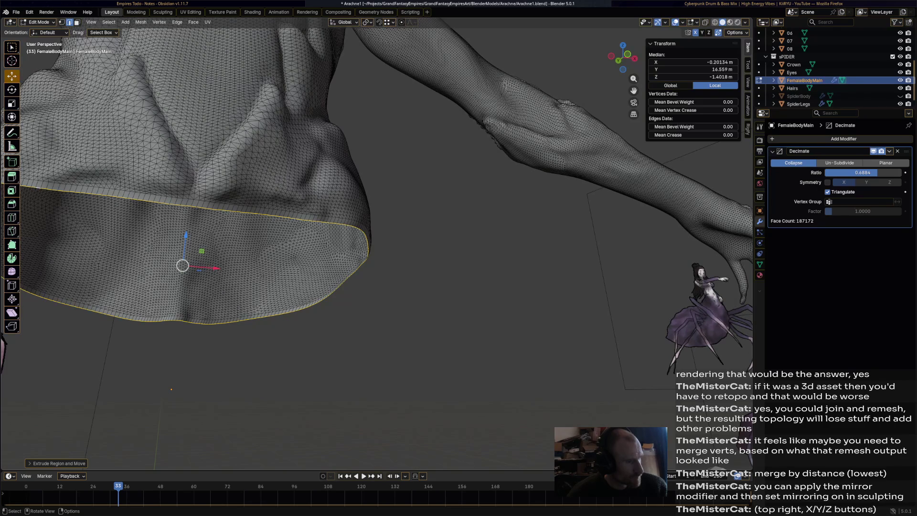
key(ctrl+z)
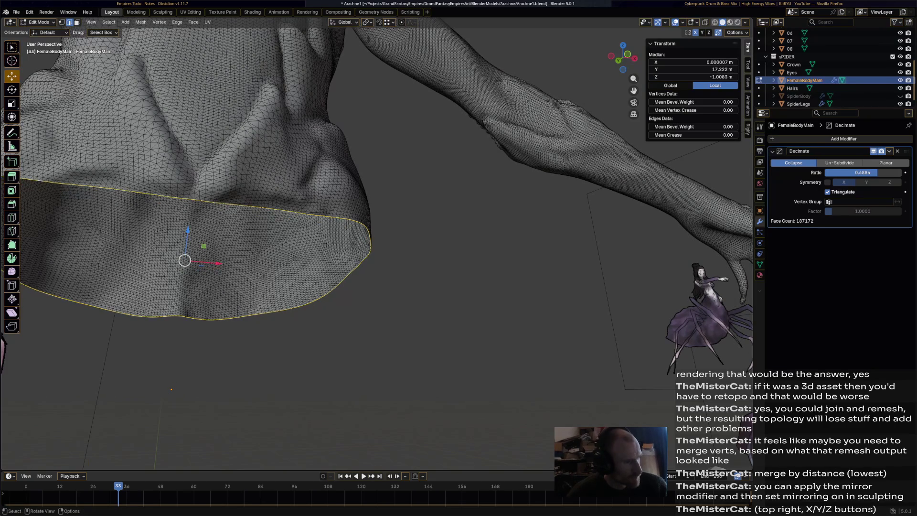
Cap the open bottom loop with a single flat face
key(alt+Tab)
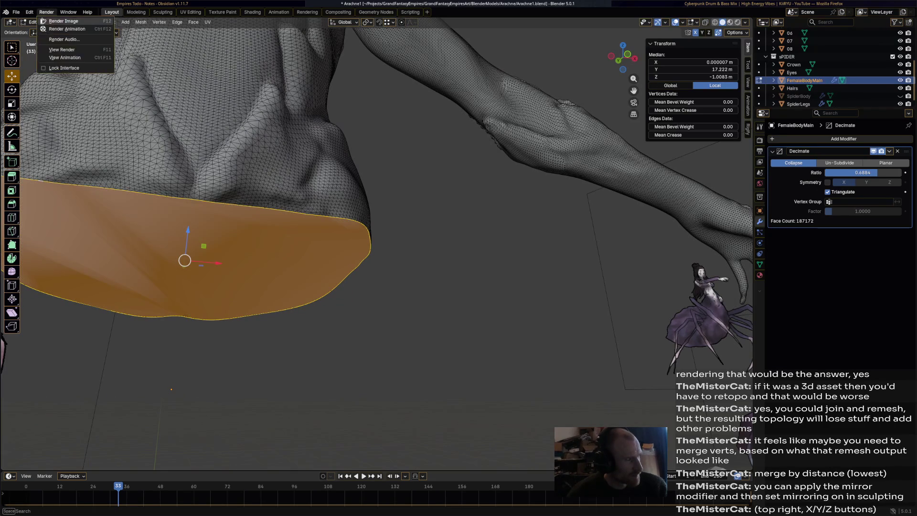
key(alt+Tab)
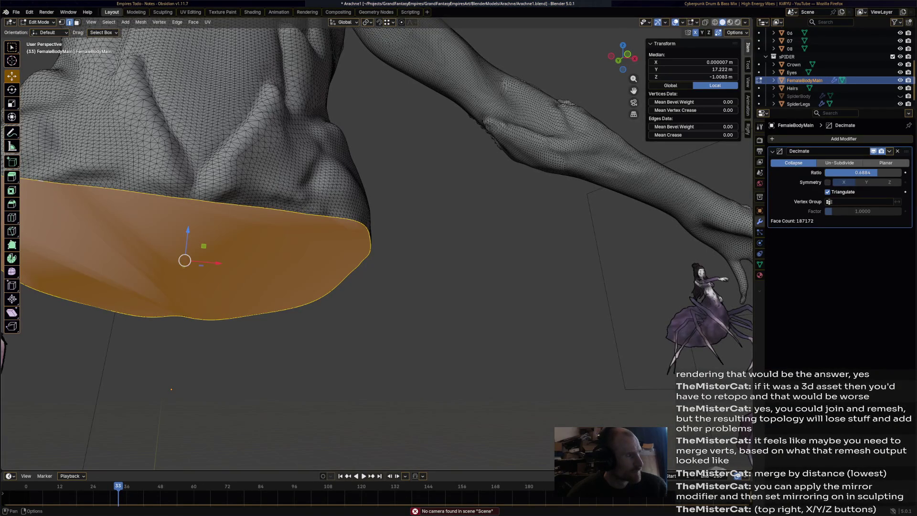
click(39, 22)
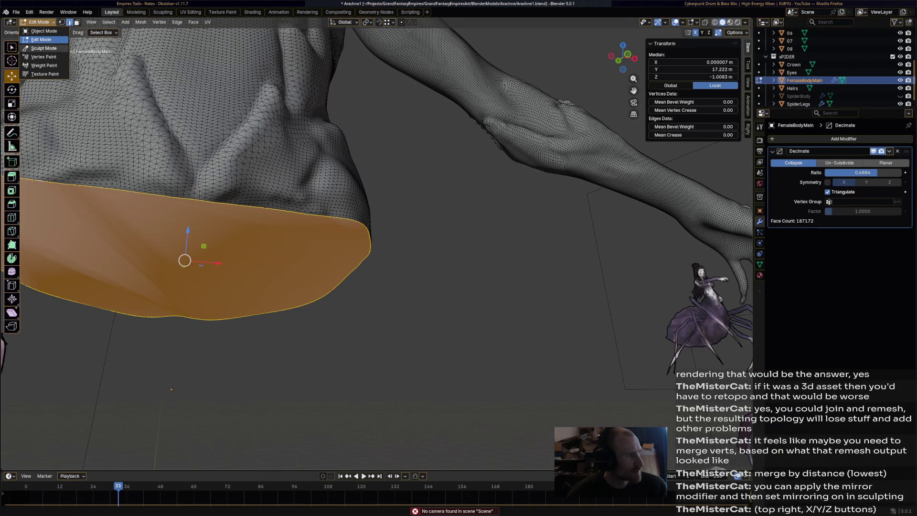
Smooth the faceted bottom cap of the torso in Sculpt Mode
click(43, 48)
middle_drag(240, 291, 324, 267)
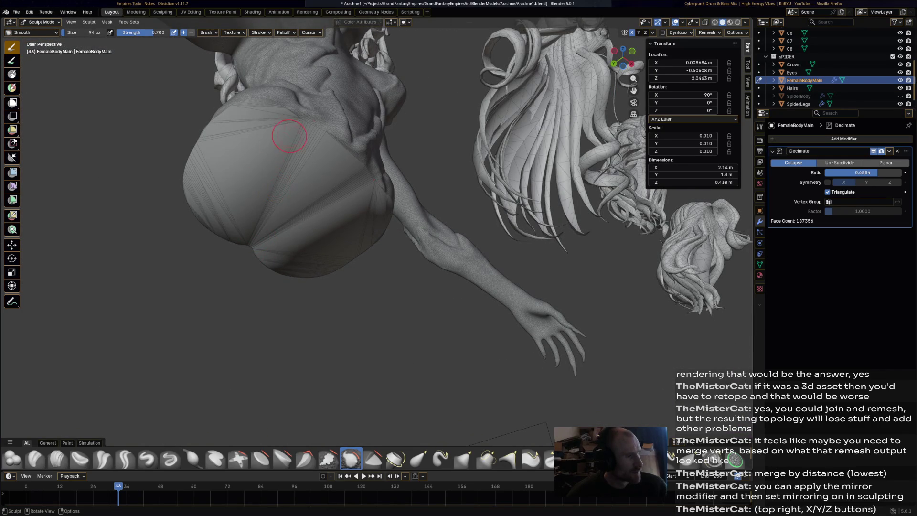
drag(309, 130, 310, 131)
Work the bottom cap with the Density brush, then dab it with the Blob brush
click(735, 460)
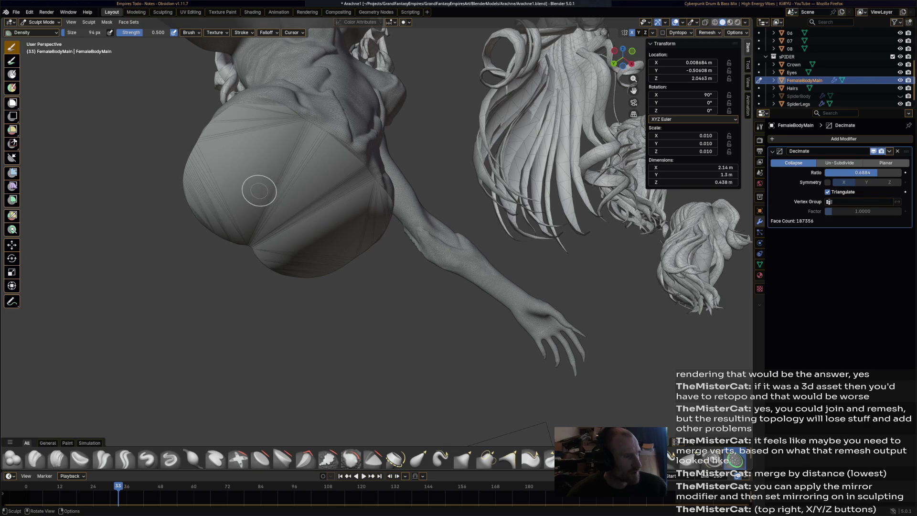
mouse_move(418, 458)
middle_down()
mouse_move(373, 429)
mouse_move(350, 272)
middle_up()
shift+middle_drag(133, 434, 103, 456)
click(12, 458)
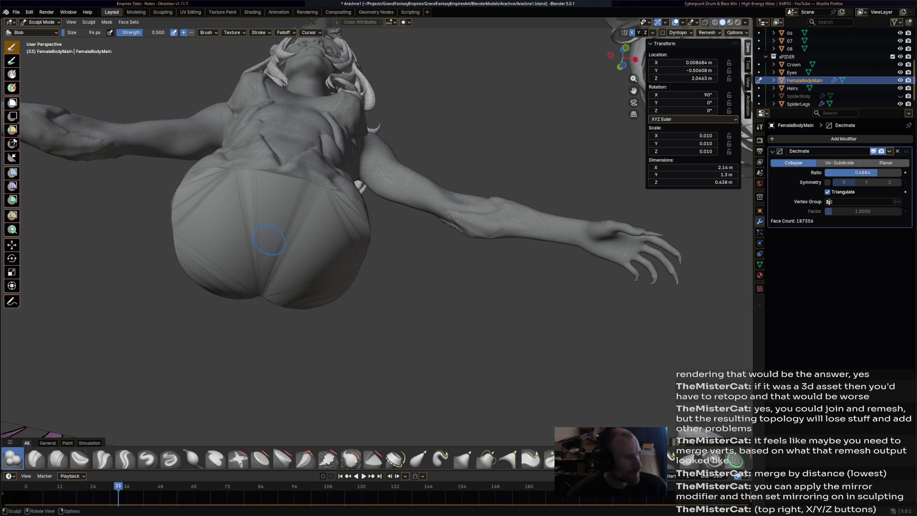
middle_drag(248, 169, 249, 169)
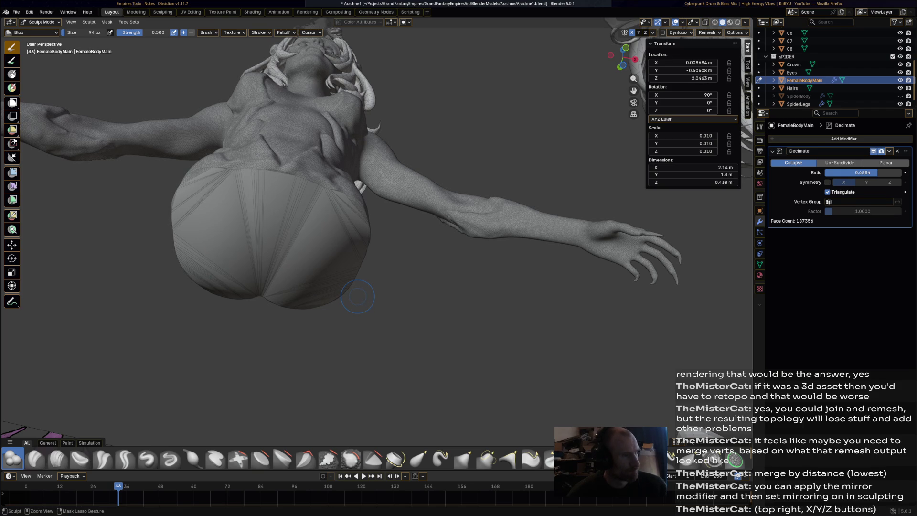
click(41, 22)
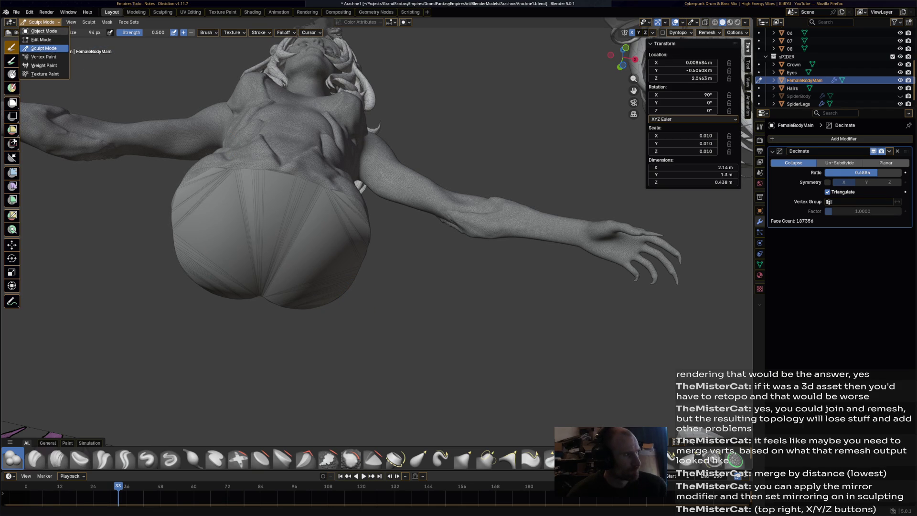
Delete the flat bottom cap vertices and select the torso's open rim loop
click(40, 39)
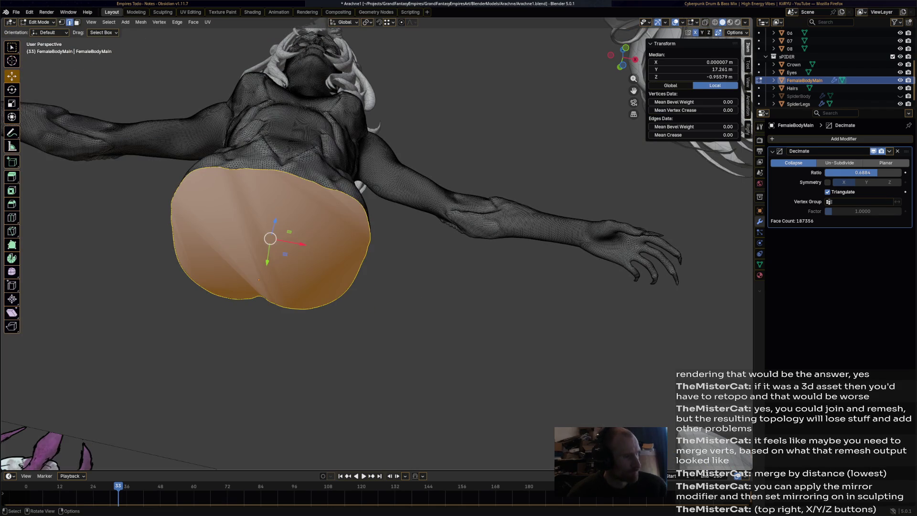
key(x)
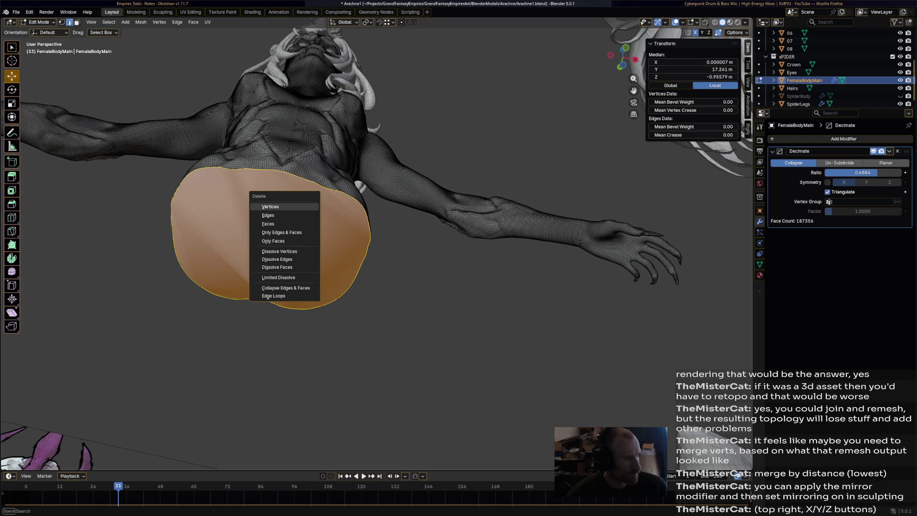
key(Return)
mouse_move(258, 279)
middle_down()
mouse_move(195, 226)
mouse_move(215, 248)
middle_up()
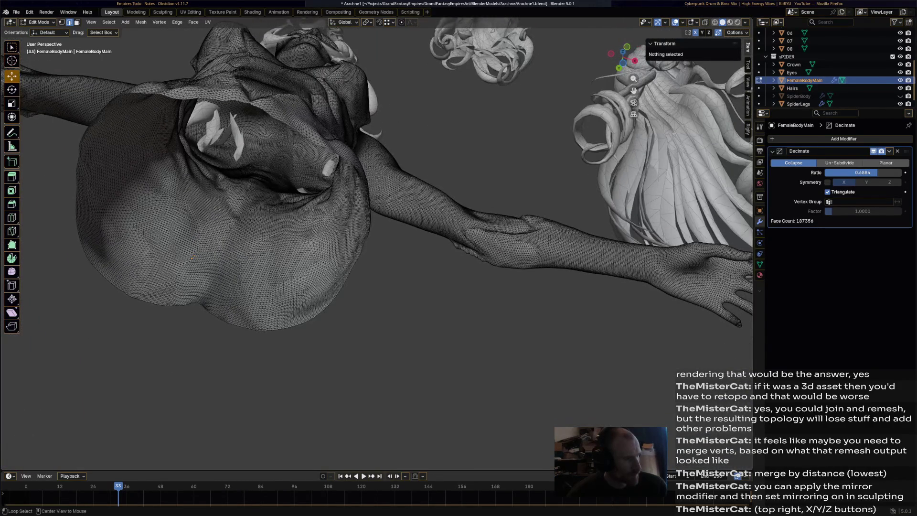
alt+click(266, 113)
click(39, 21)
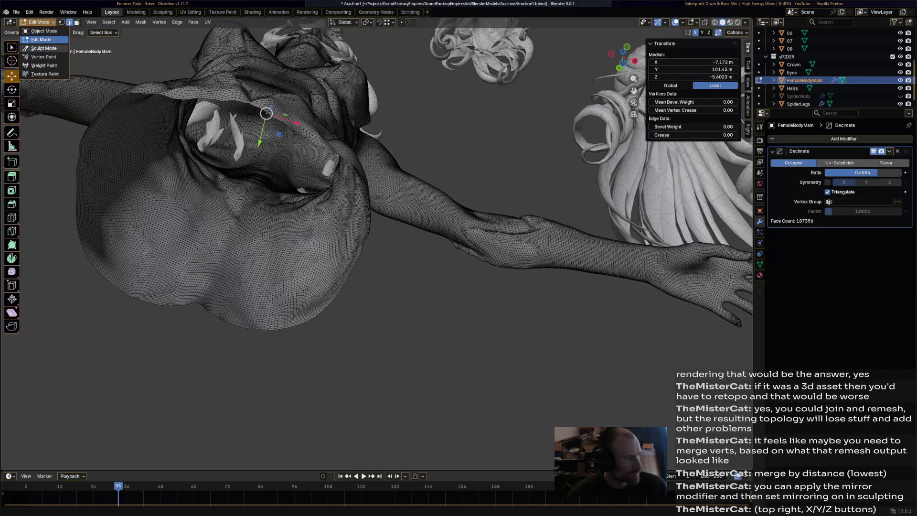
key(Escape)
alt+click(192, 259)
middle_drag(192, 258, 225, 373)
Extrude and shrink the rim loop five times to start tapering the torso bottom
key(e)
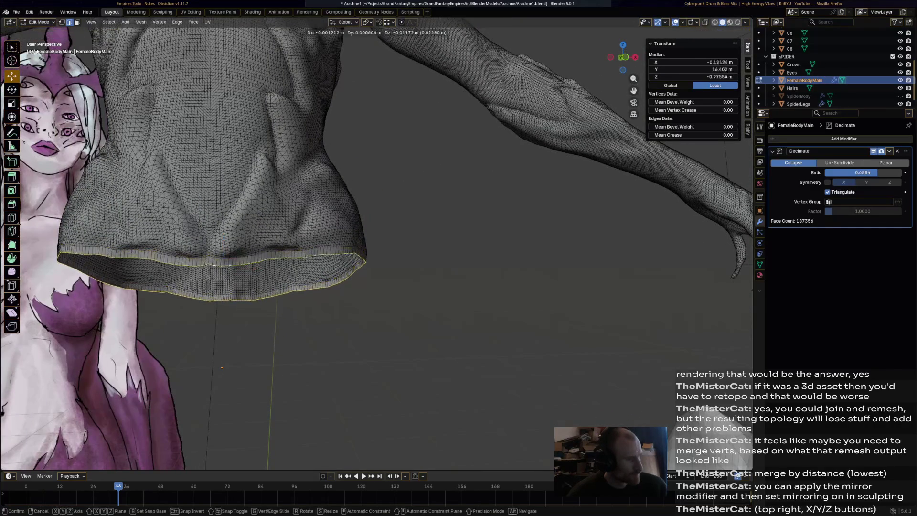
key(Escape)
key(s)
click(271, 340)
key(e)
click(268, 343)
key(s)
click(262, 342)
key(e)
click(265, 343)
key(s)
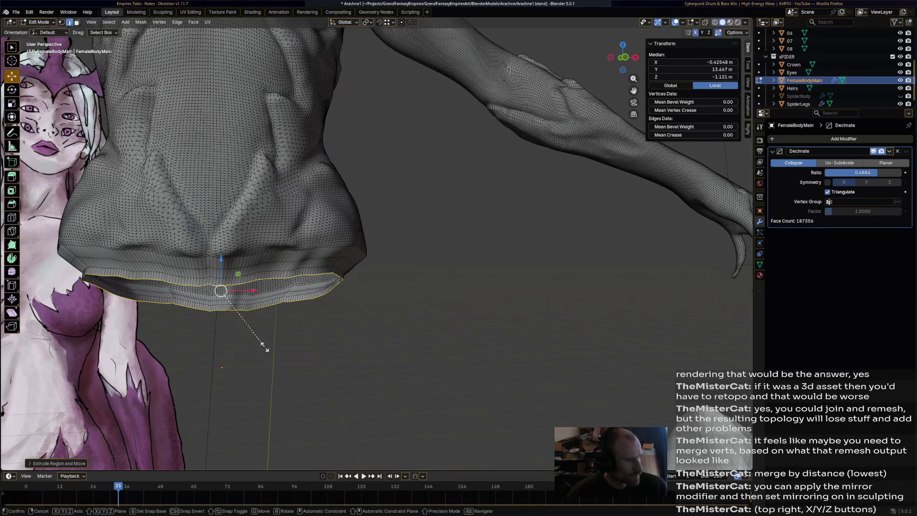
click(253, 343)
key(e)
click(241, 332)
key(s)
click(241, 332)
key(e)
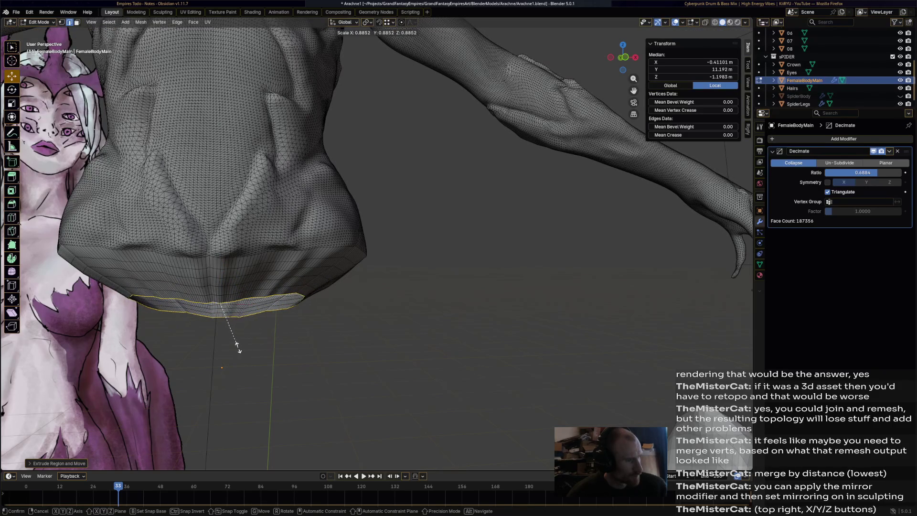
click(239, 346)
key(s)
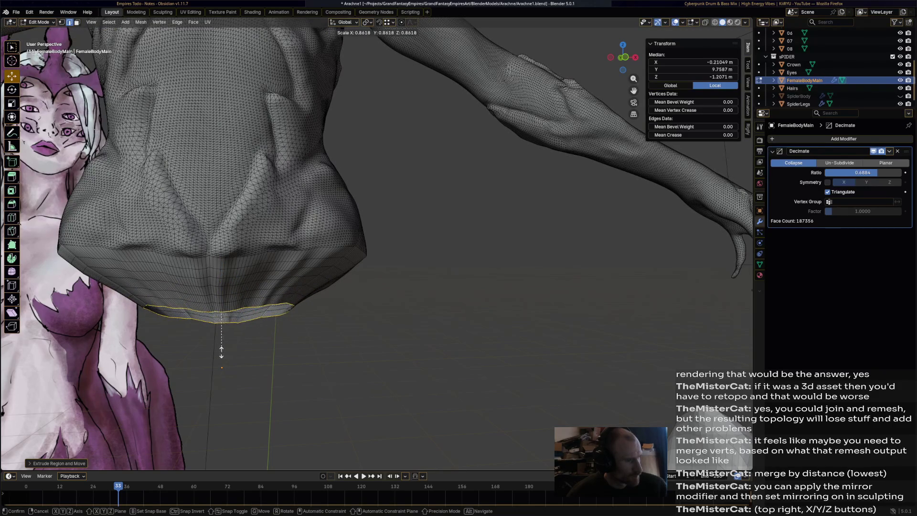
click(221, 352)
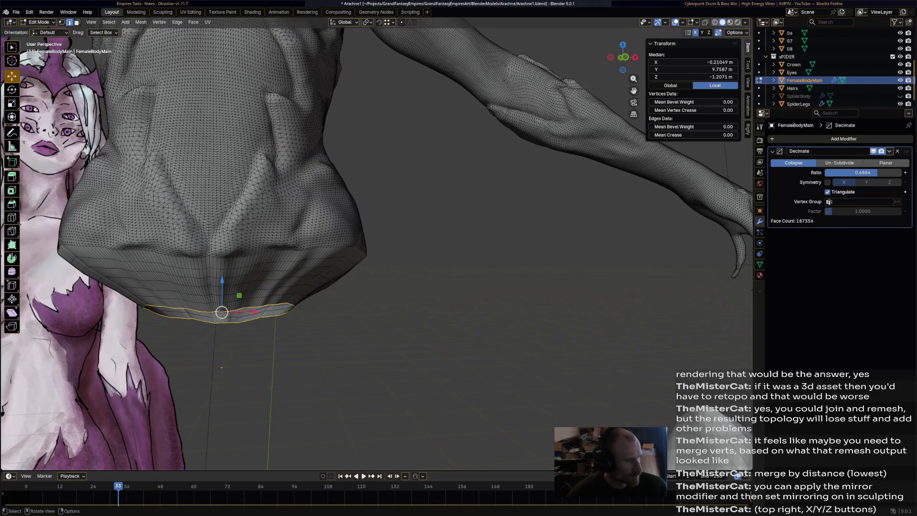
Continue the taper with four more lowered, shrunken rings down to a small tip loop
key(g)
key(s)
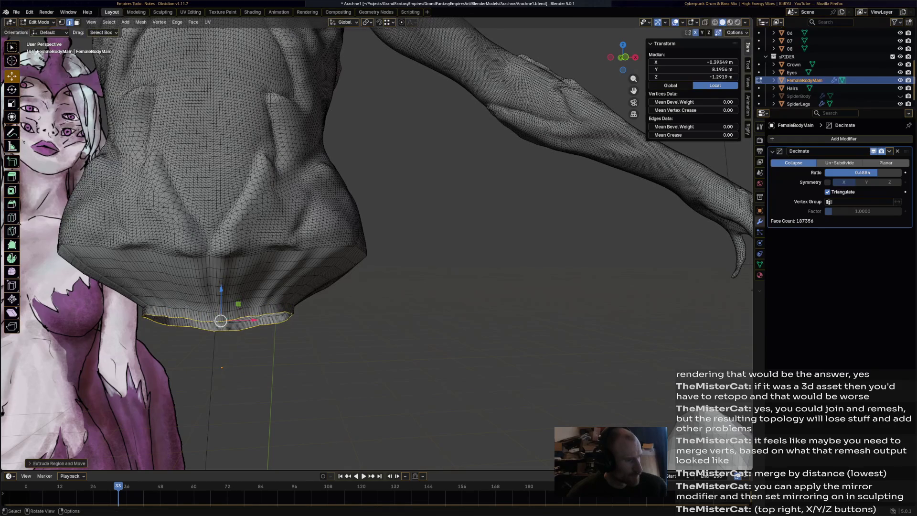
key(Return)
key(g)
key(Return)
key(s)
key(Return)
middle_drag(201, 345, 220, 325)
key(g)
key(Return)
key(s)
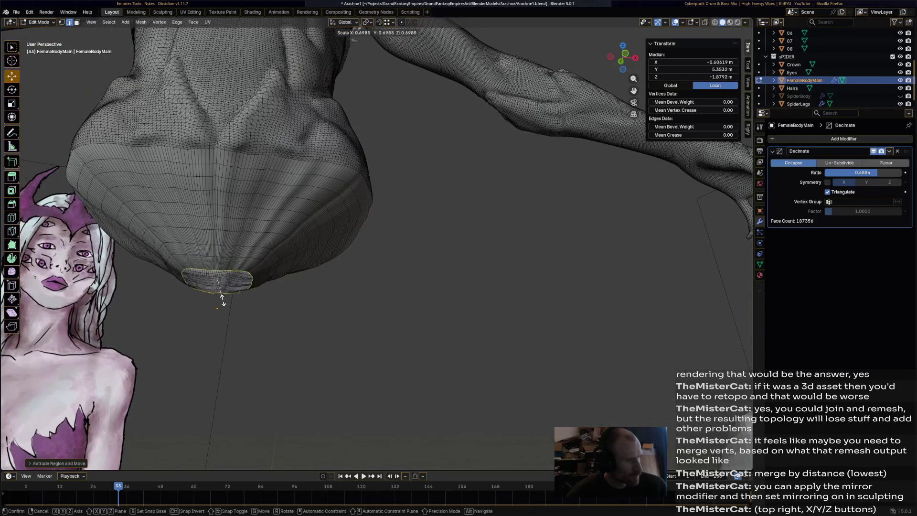
key(Return)
key(e)
key(Return)
key(s)
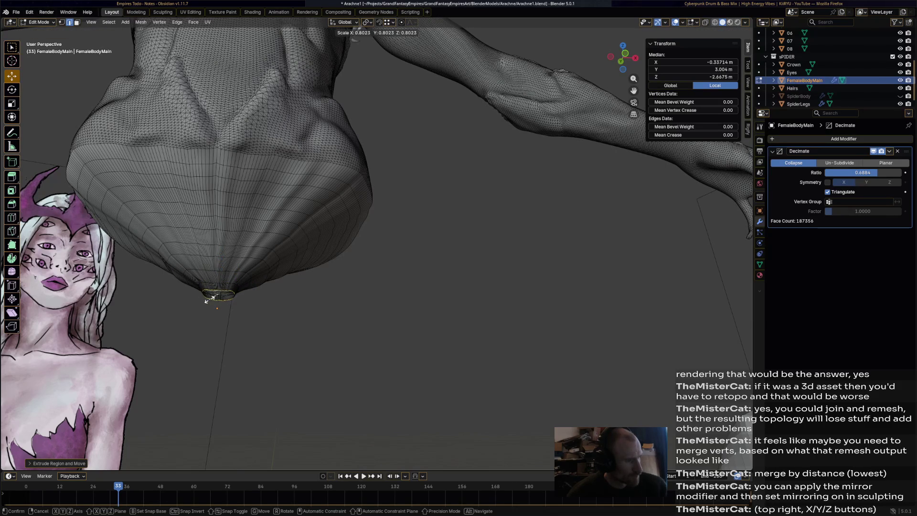
key(Return)
Merge the tip loop At Center into a single closing vertex
key(m)
key(Escape)
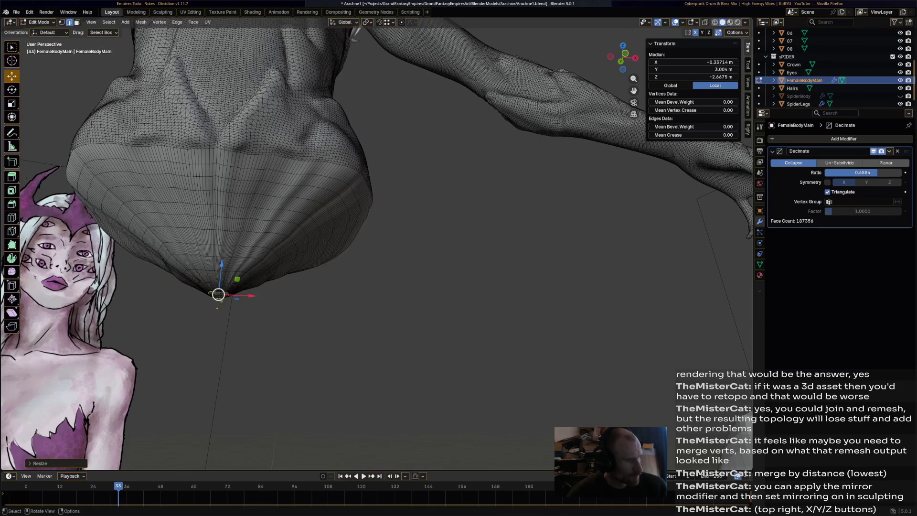
key(m)
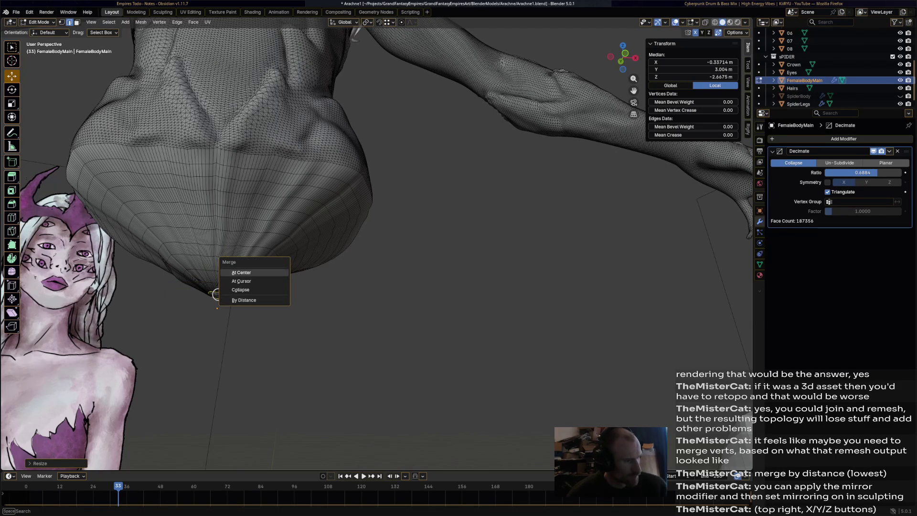
click(216, 293)
middle_drag(215, 293, 189, 280)
In Sculpt Mode, use the Smooth brush to remove the dark fold on the torso bottom
key(a)
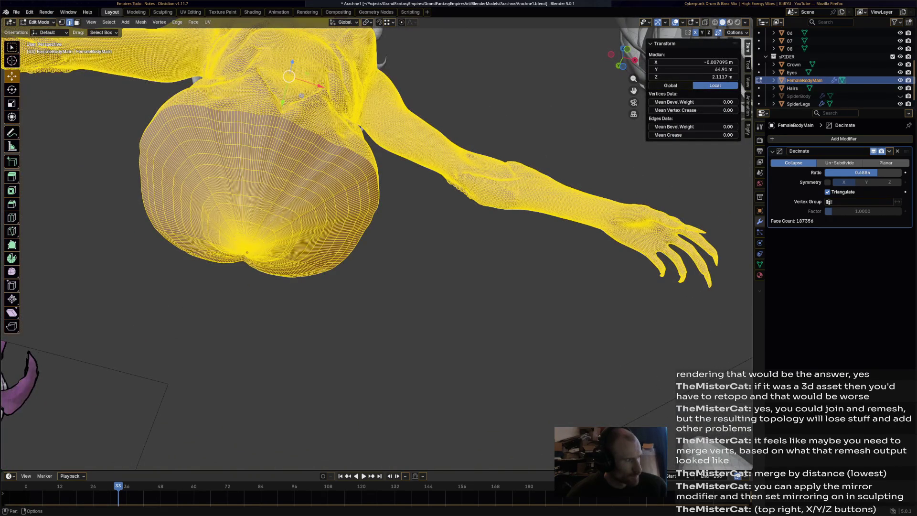
click(38, 22)
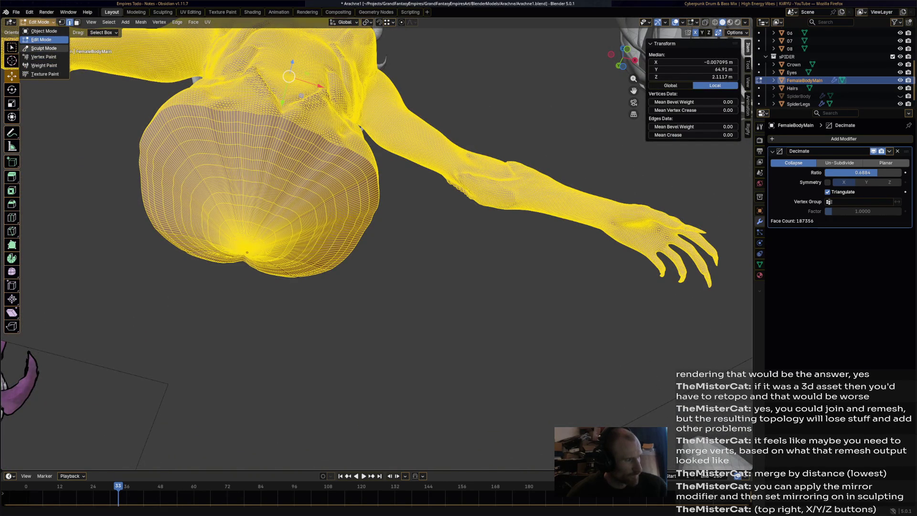
click(44, 48)
mouse_move(294, 219)
middle_down()
mouse_move(318, 210)
mouse_move(271, 124)
mouse_move(271, 197)
mouse_move(285, 260)
middle_up()
click(351, 458)
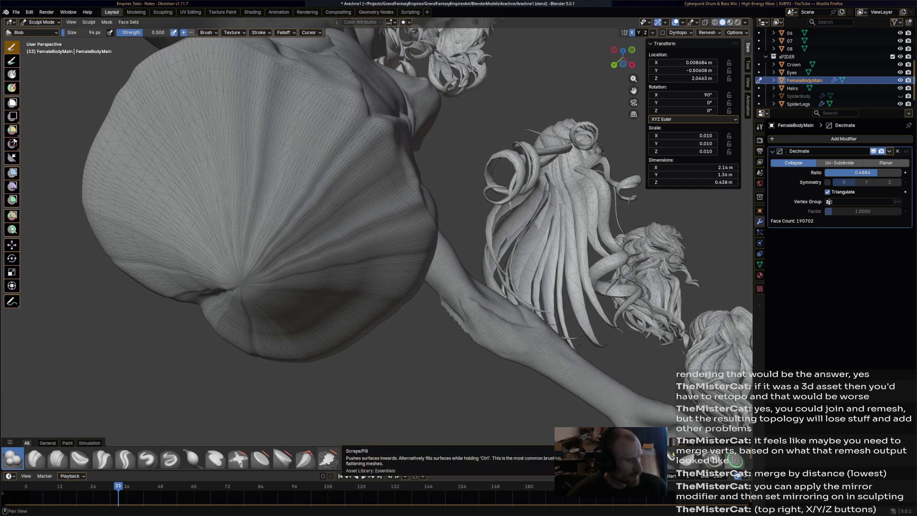
drag(358, 266, 310, 267)
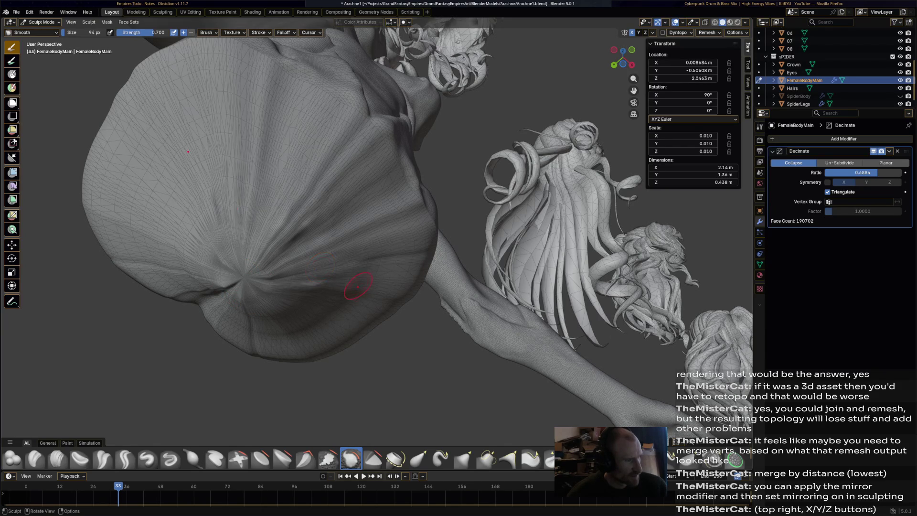
middle_drag(333, 341, 300, 385)
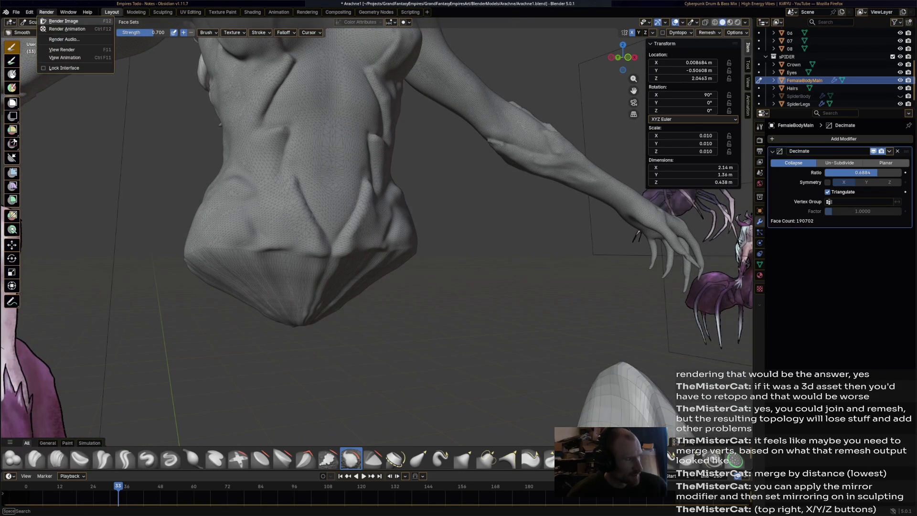
Switch back to Object Mode and orbit to face the figure from the front
click(42, 22)
click(44, 31)
middle_drag(335, 287, 391, 248)
middle_drag(334, 239, 353, 319)
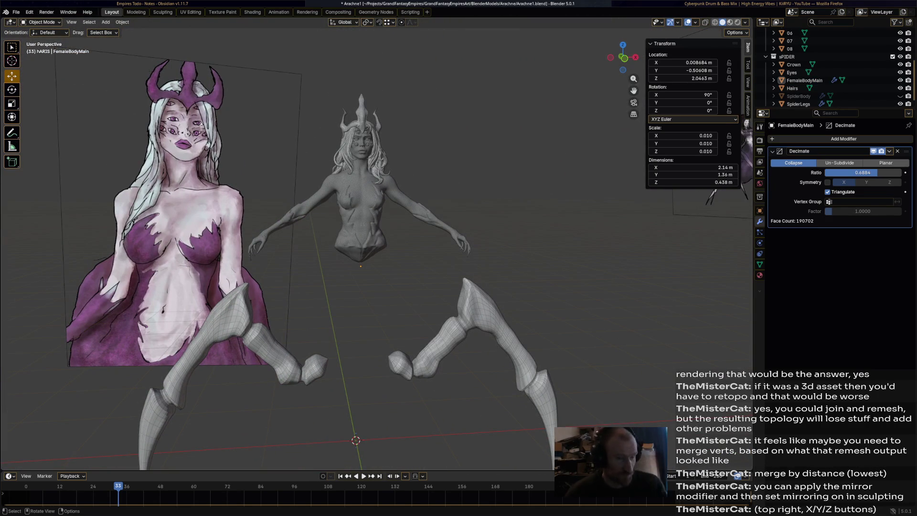
Unhide SpiderBody in the Outliner and view the spider model from the side
click(900, 96)
mouse_move(363, 267)
middle_down()
mouse_move(291, 260)
mouse_move(449, 255)
middle_up()
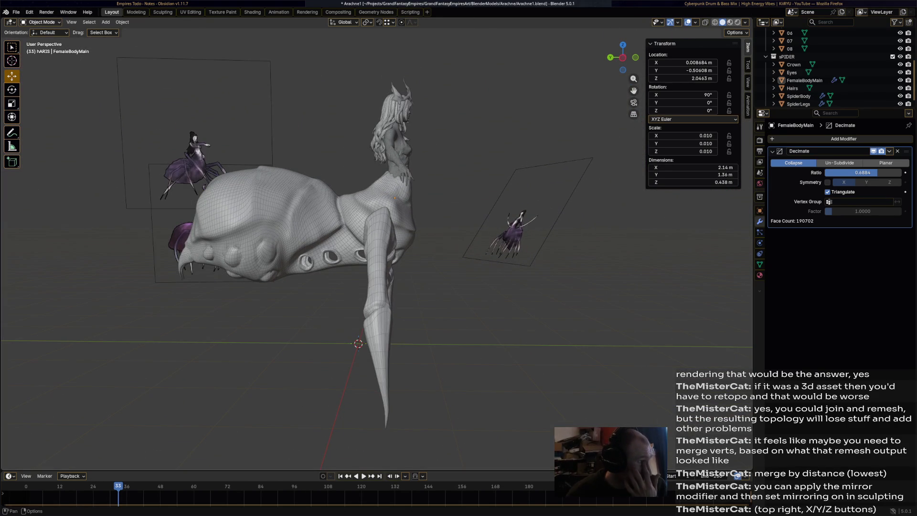
click(40, 22)
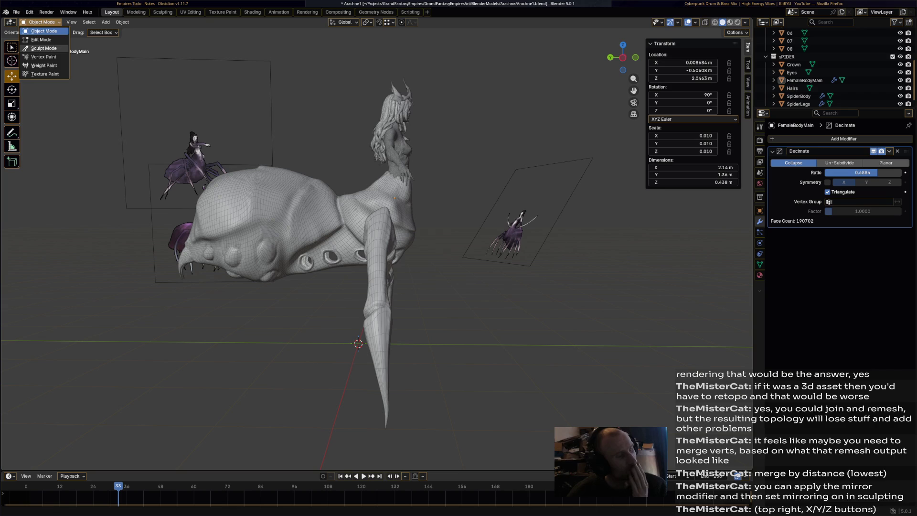
key(Escape)
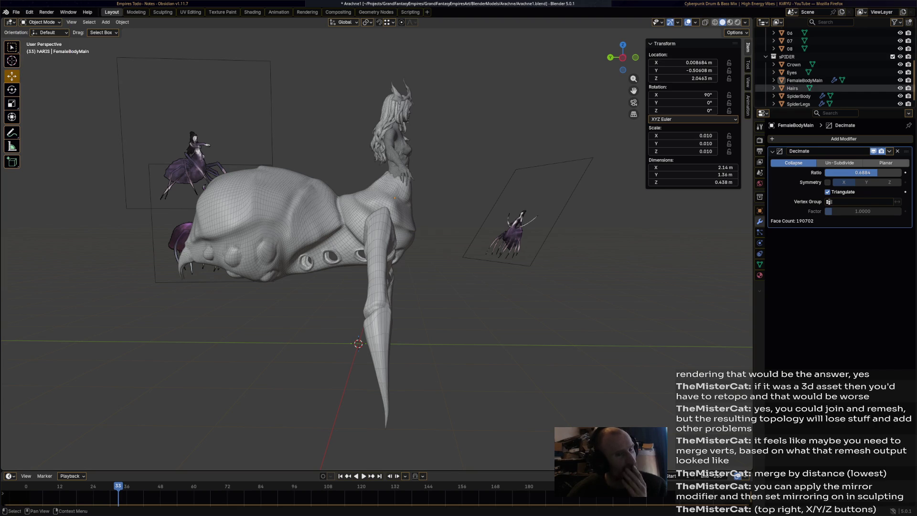
Select SpiderLegs, frame it in the view, and enter Edit Mode on its mesh
click(797, 103)
key(KP_Decimal)
mouse_move(363, 287)
middle_down()
mouse_move(364, 332)
mouse_move(229, 316)
middle_up()
key(Tab)
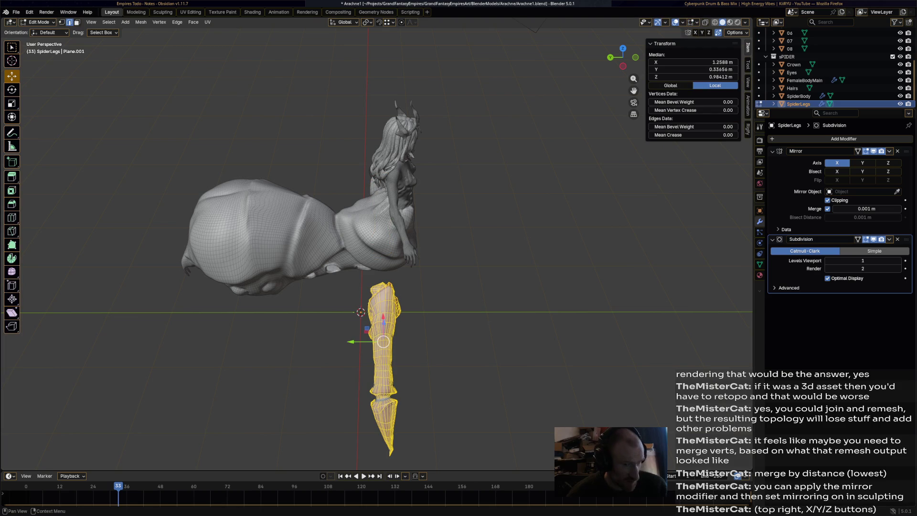
In Object Mode, apply the Subdivision modifier to the SpiderLegs mesh
click(889, 239)
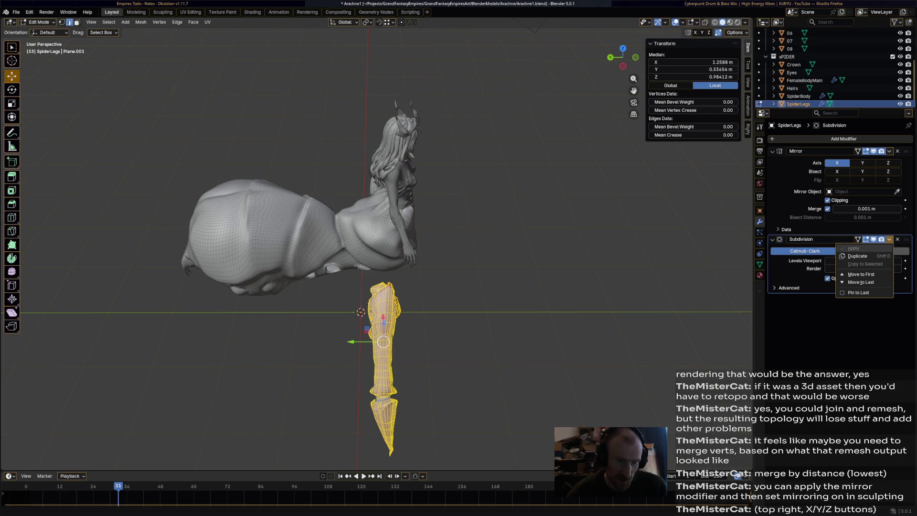
key(Tab)
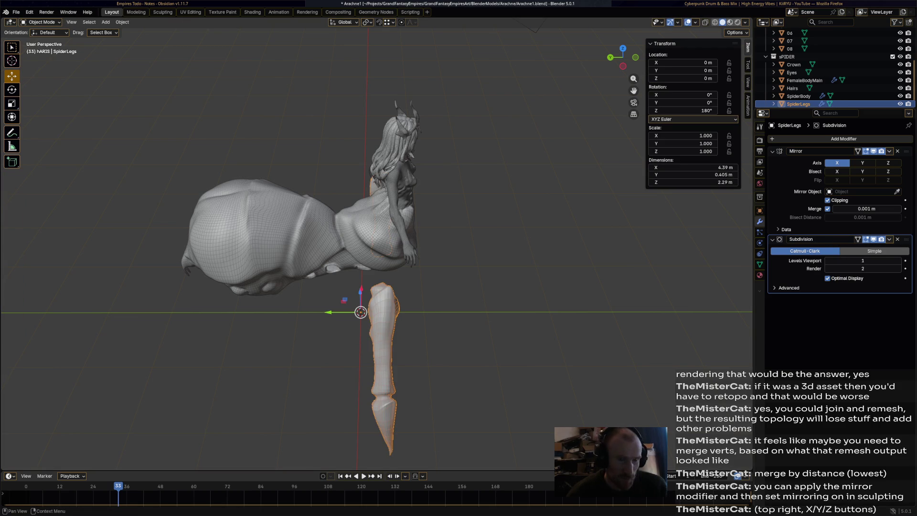
click(888, 239)
click(850, 249)
middle_drag(477, 238, 482, 230)
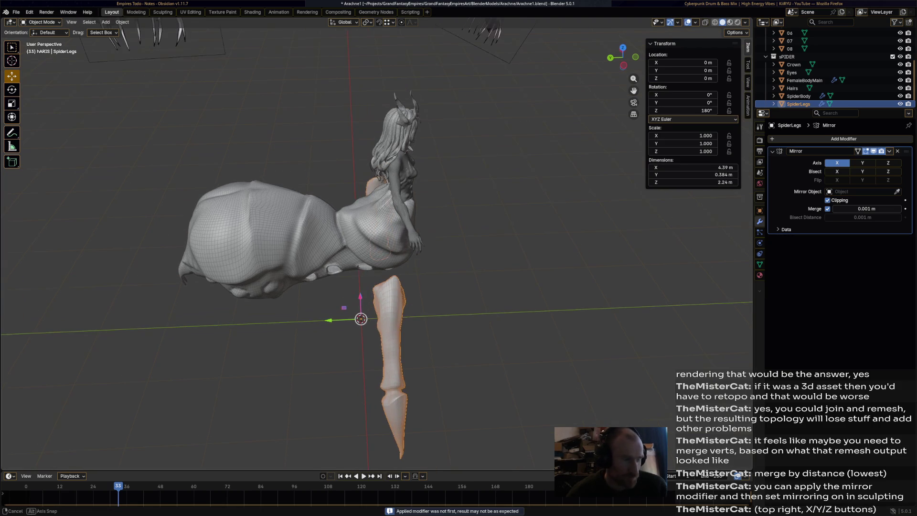
mouse_move(458, 286)
shift+middle_down()
mouse_move(464, 240)
mouse_move(477, 243)
shift+middle_up()
Move the leg sideways, then duplicate it with Shift+D and place the copy further left
key(Tab)
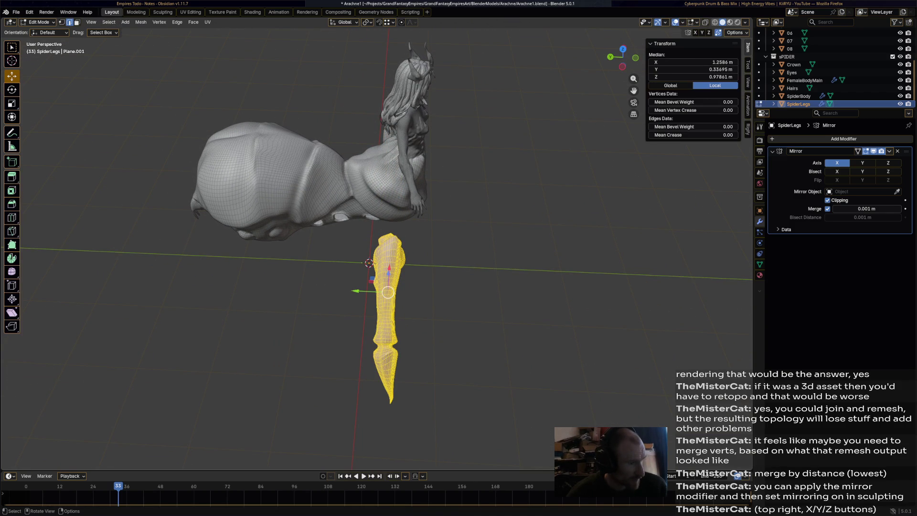
key(g)
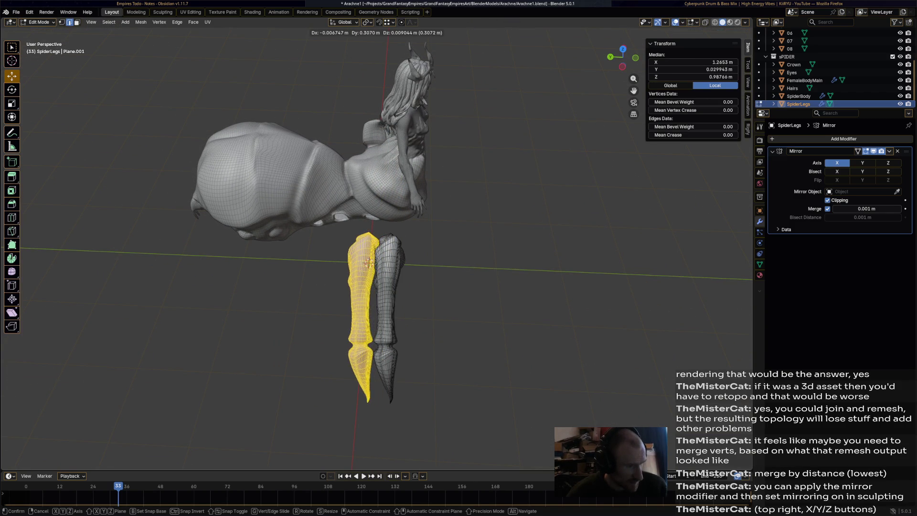
key(Return)
key(shift+d)
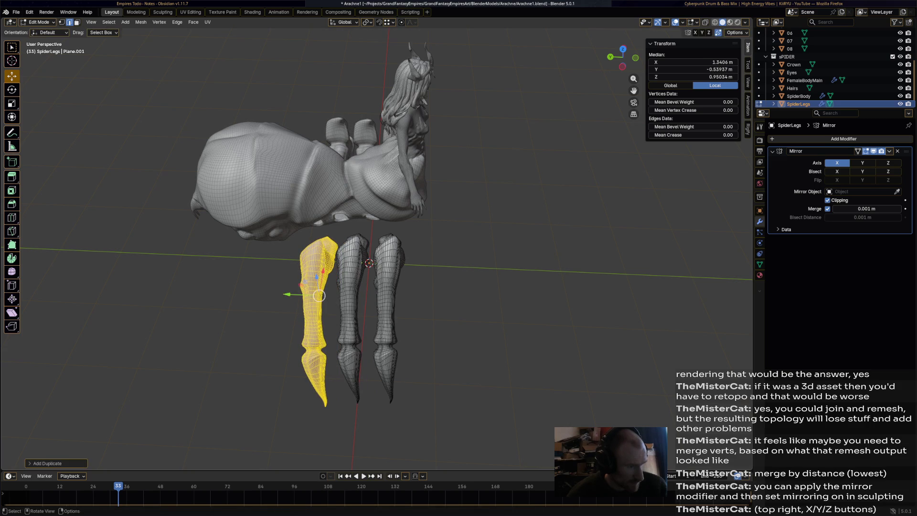
key(Return)
mouse_move(287, 296)
middle_down()
mouse_move(297, 235)
mouse_move(315, 229)
mouse_move(307, 243)
mouse_move(329, 235)
middle_up()
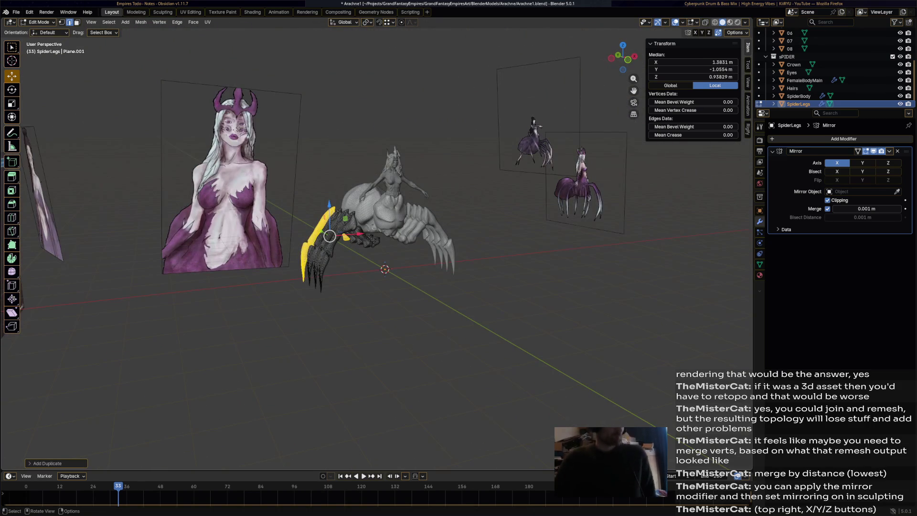
scroll(329, 235, up, 6)
mouse_move(229, 221)
middle_down()
mouse_move(225, 210)
mouse_move(217, 225)
middle_up()
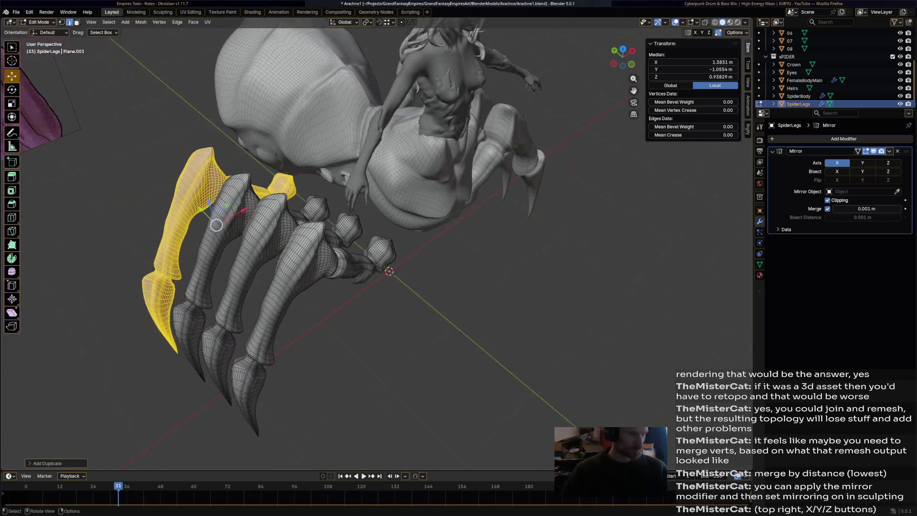
Select the whole front-right leg and reposition it near the front
click(312, 300)
key(l)
mouse_move(313, 300)
middle_down()
mouse_move(357, 327)
mouse_move(337, 222)
mouse_move(371, 248)
mouse_move(406, 312)
mouse_move(535, 300)
middle_up()
key(g)
click(380, 303)
Finish rotating the current leg and nudge it slightly into place
key(r)
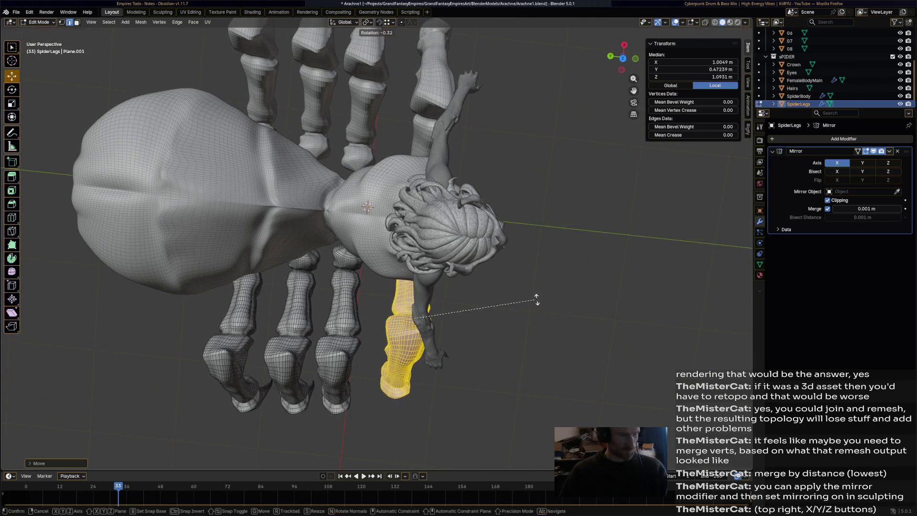
click(526, 222)
mouse_move(525, 223)
middle_down()
mouse_move(518, 143)
mouse_move(477, 196)
middle_up()
drag(355, 298, 349, 303)
mouse_move(348, 303)
middle_down()
mouse_move(306, 205)
mouse_move(454, 241)
mouse_move(426, 298)
middle_up()
drag(427, 297, 428, 295)
mouse_move(428, 295)
middle_down()
mouse_move(465, 220)
mouse_move(459, 245)
middle_up()
Select the next whole leg with L and shift it along the Y axis
click(361, 286)
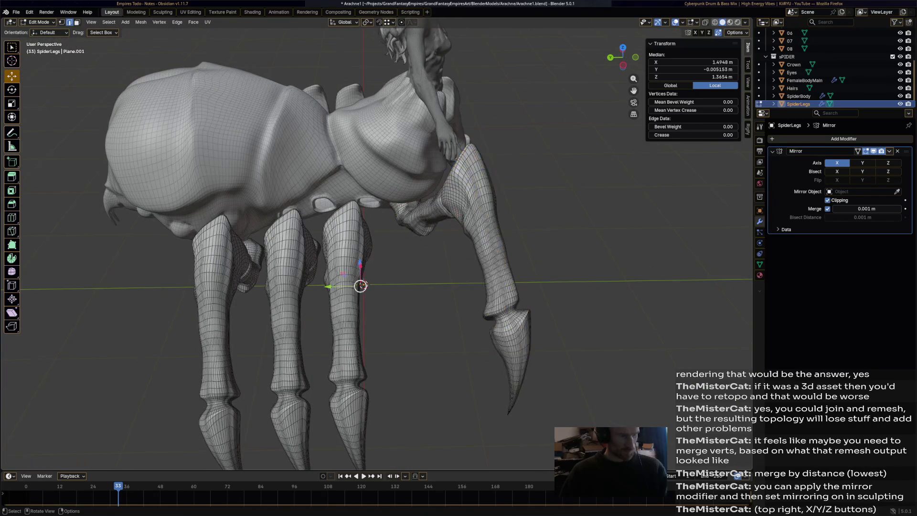
key(l)
middle_drag(364, 285, 366, 257)
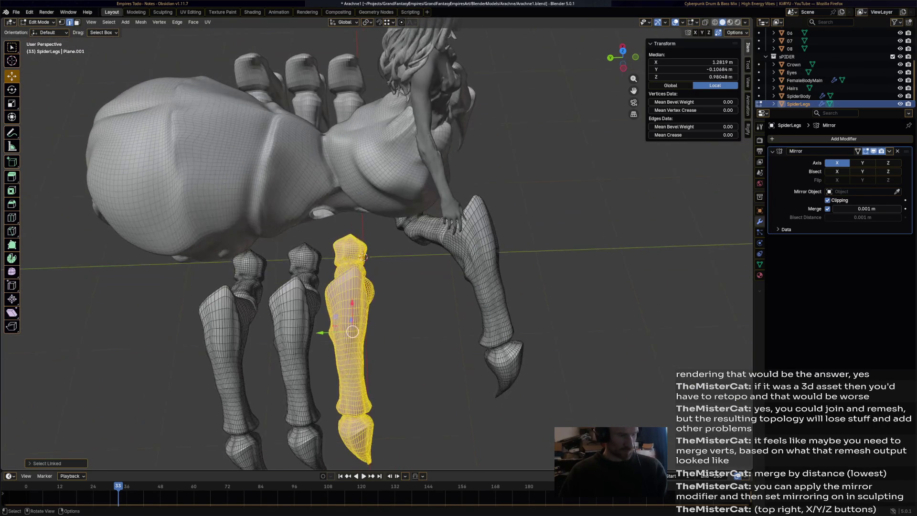
key(g)
key(y)
key(Return)
Pull that leg closer along X and raise it along Z
mouse_move(401, 334)
middle_down()
mouse_move(372, 296)
mouse_move(377, 286)
middle_up()
key(g)
key(x)
key(Return)
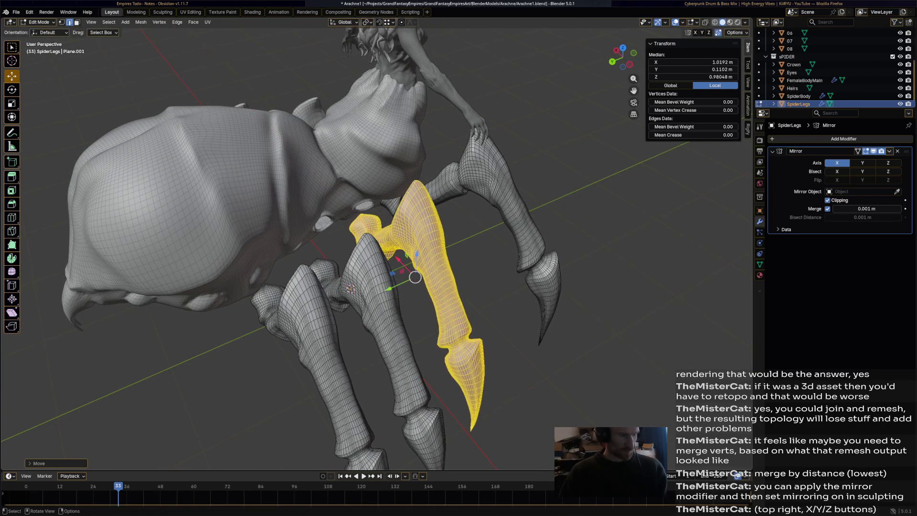
key(g)
key(z)
key(Return)
Shift the leg further along X, then rotate and reposition it
middle_drag(382, 287, 370, 267)
key(g)
key(x)
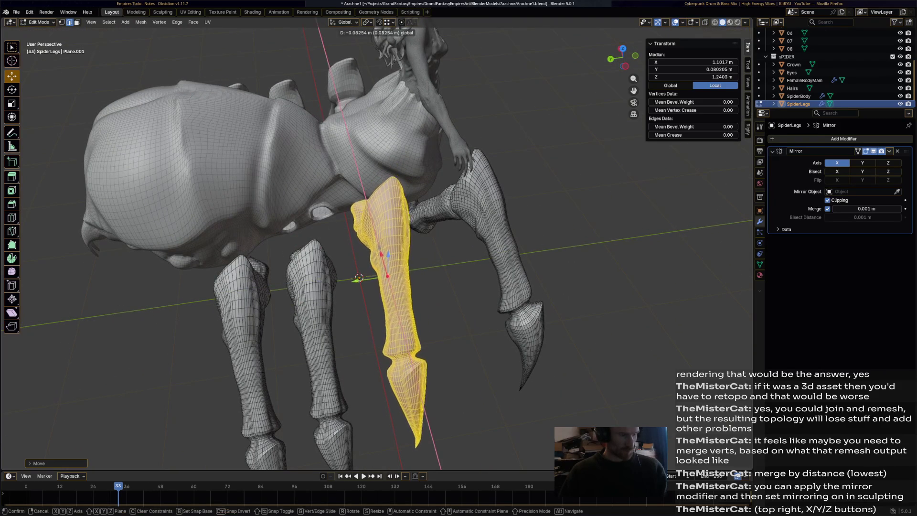
key(Return)
middle_drag(329, 281, 358, 315)
key(r)
key(Return)
key(g)
key(Return)
Select another leg with L, then rotate and move it into position
middle_drag(358, 315, 370, 305)
mouse_move(434, 245)
middle_down()
mouse_move(440, 239)
mouse_move(423, 250)
middle_up()
click(358, 303)
mouse_move(358, 303)
middle_down()
mouse_move(287, 356)
mouse_move(329, 348)
middle_up()
key(l)
key(r)
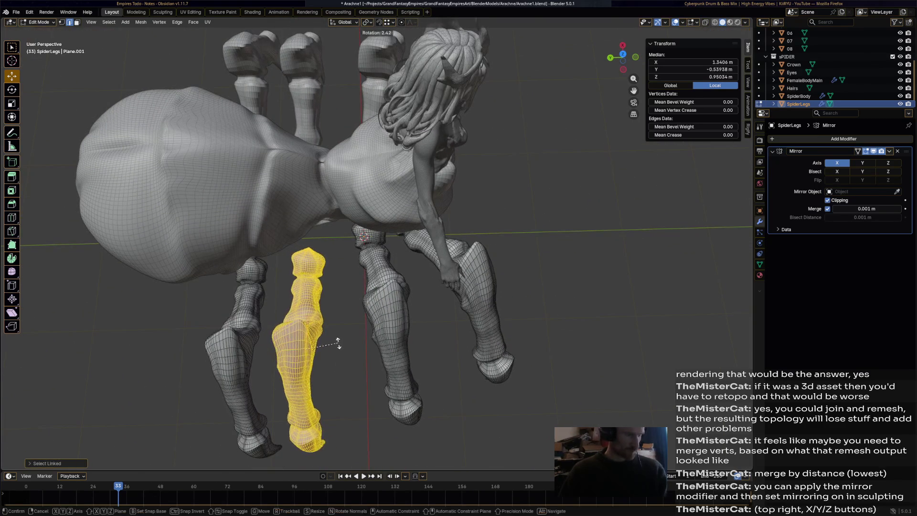
key(Return)
key(g)
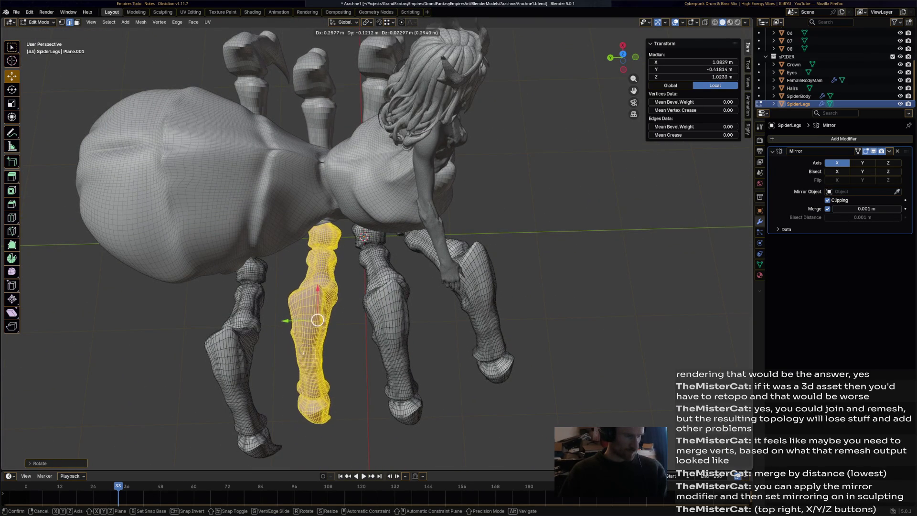
key(Return)
Shift that leg along X and raise it vertically along Z
key(g)
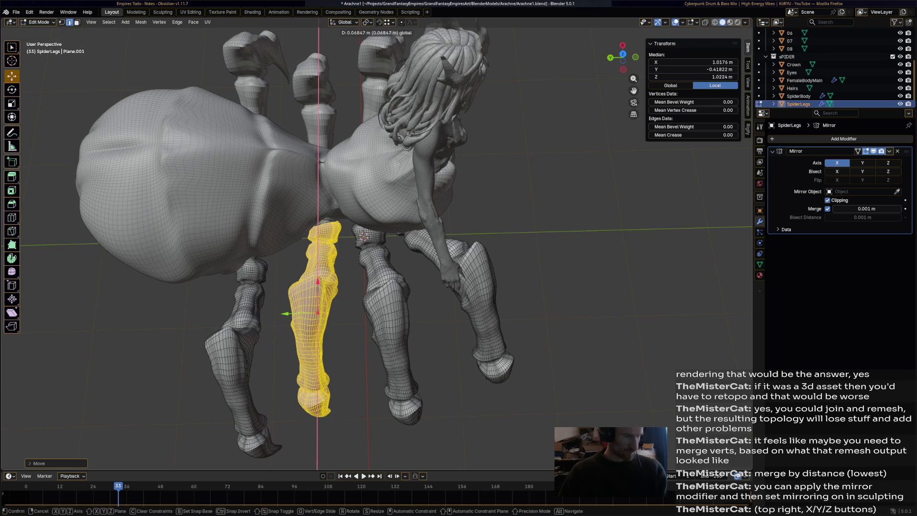
key(Return)
mouse_move(318, 320)
middle_down()
mouse_move(305, 305)
mouse_move(303, 269)
mouse_move(325, 235)
mouse_move(358, 232)
middle_up()
key(g)
key(z)
key(Return)
Select the front-left leg and rotate it to a more upright pose
scroll(362, 239, up, 5)
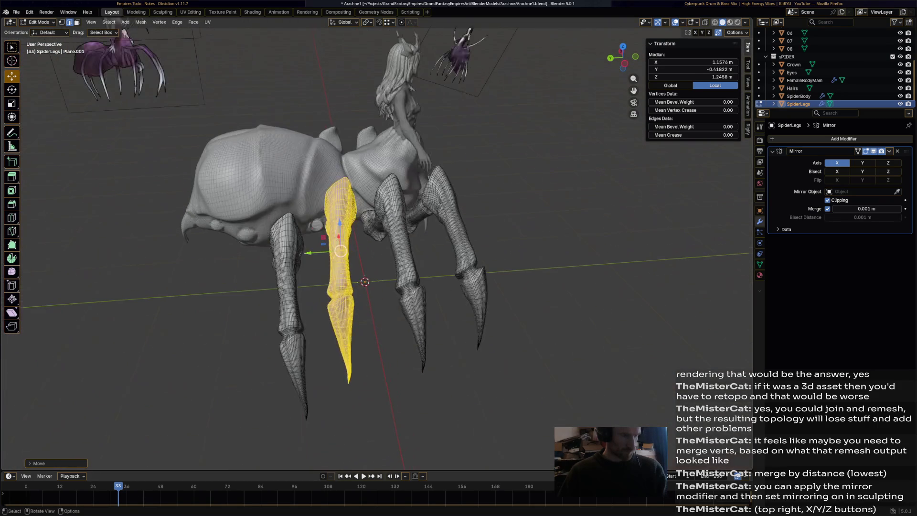
key(l)
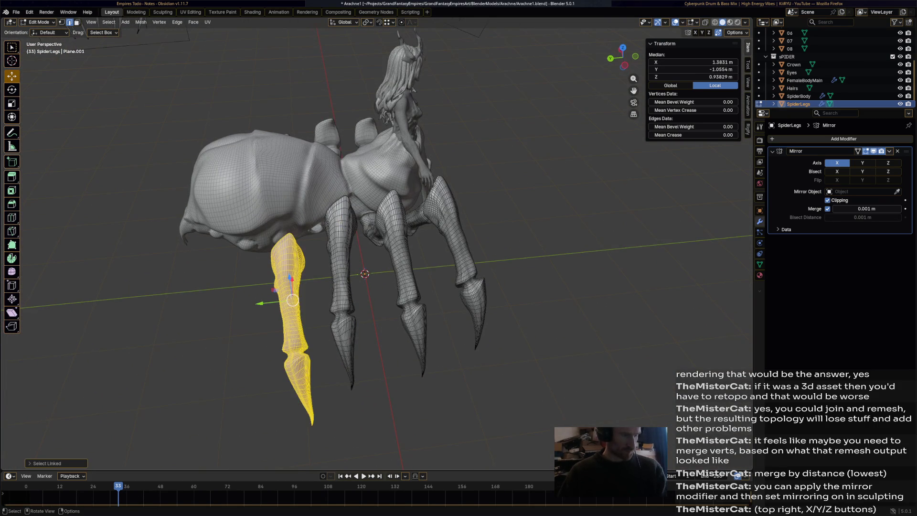
scroll(299, 328, up, 3)
key(g)
key(r)
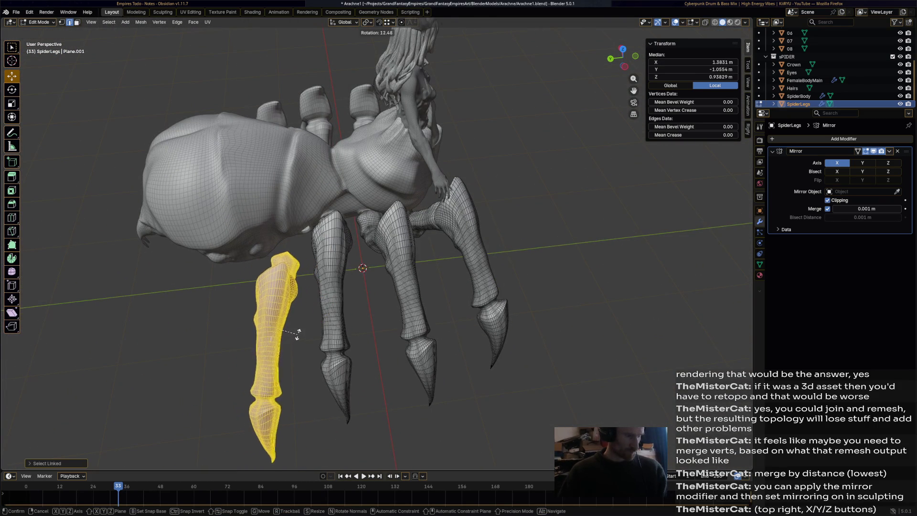
key(Return)
key(r)
key(Escape)
Rotate the front leg again and start lifting it toward median X 1.3831, Y -1.0554, Z 0.93829 m
mouse_move(274, 325)
middle_down()
mouse_move(280, 345)
mouse_move(377, 346)
mouse_move(363, 306)
middle_up()
key(r)
key(Return)
key(g)
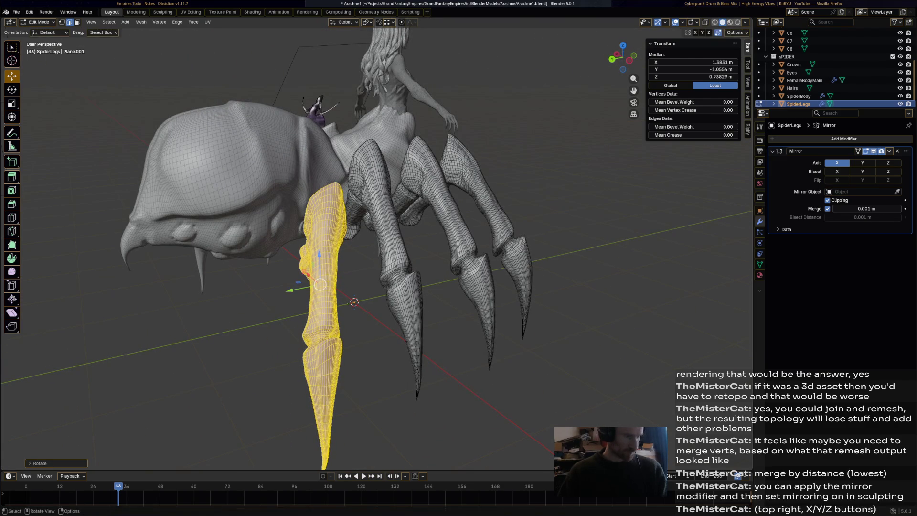